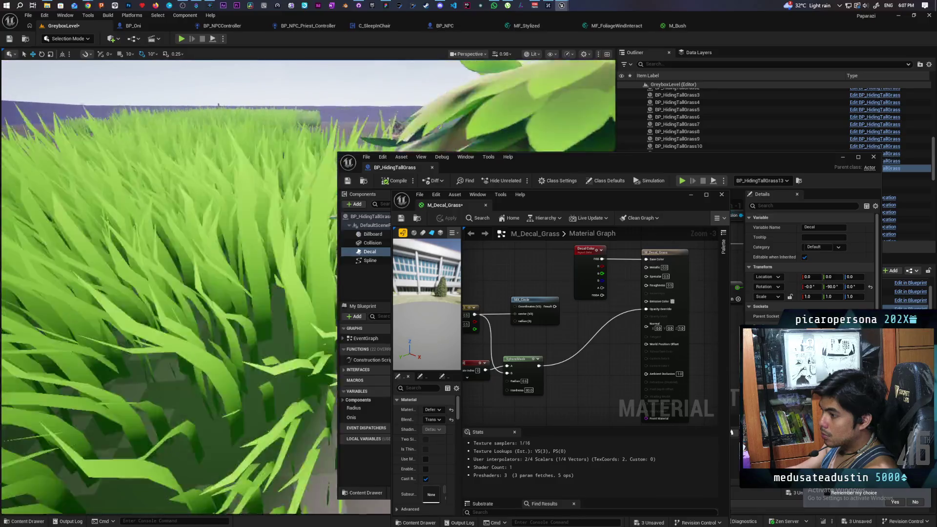
pyautogui.press('s')
# - Review the tall grass patches, then confirm SphereMask radius 0.5 and apply the decal material
pyautogui.press('a')
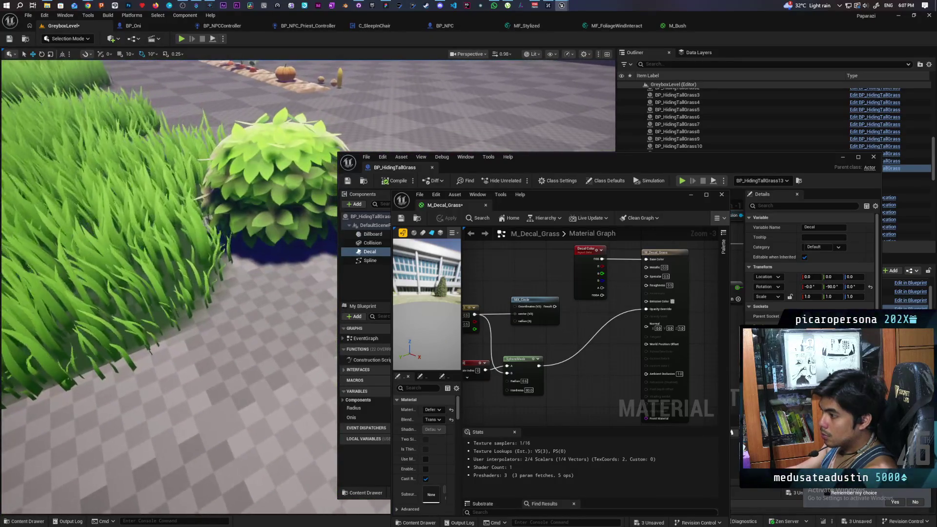
pyautogui.press('a')
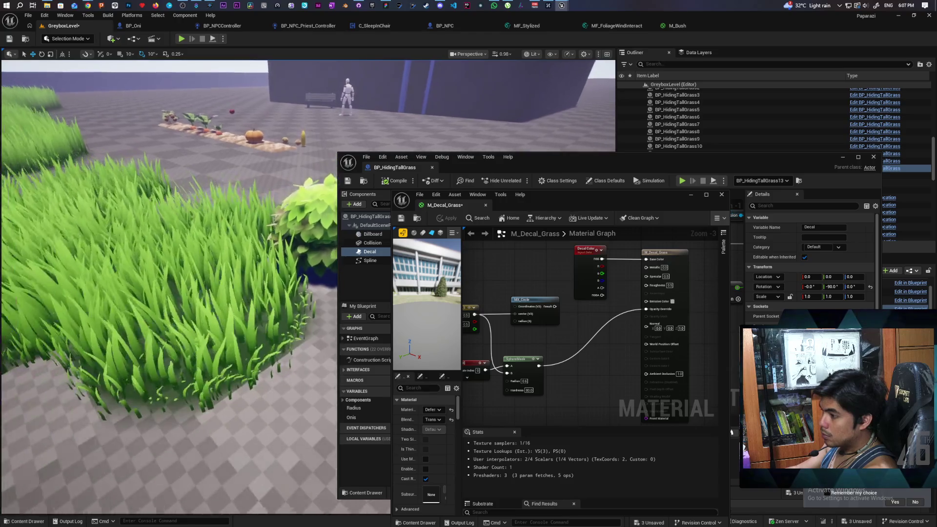
pyautogui.press('a')
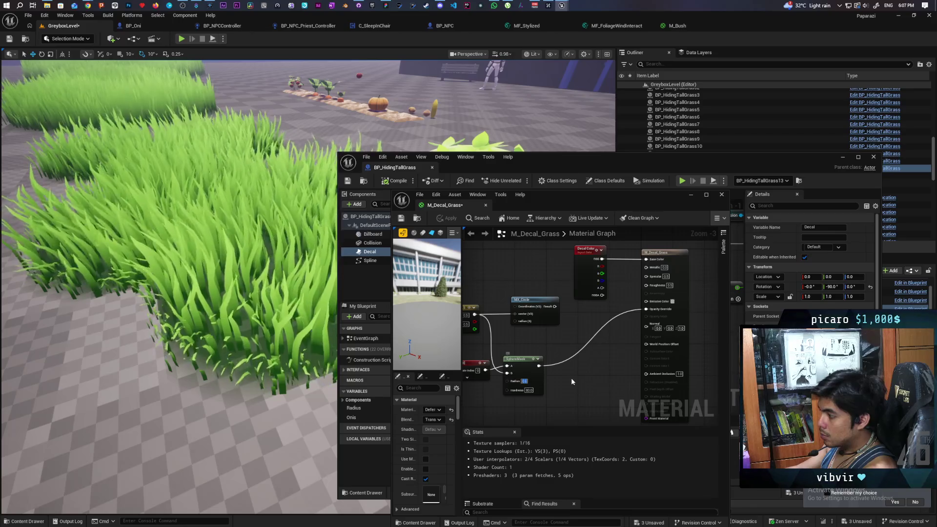
pyautogui.click(560, 374)
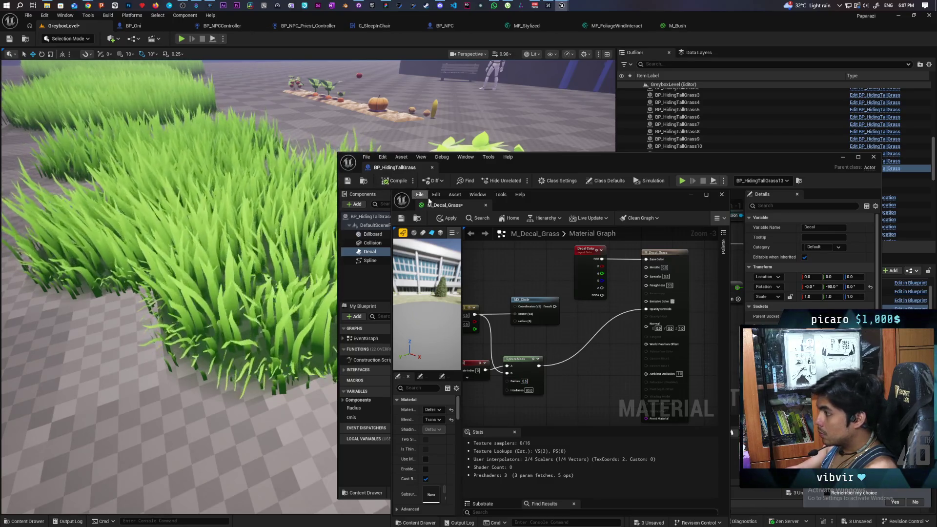
pyautogui.click(448, 219)
# - Reposition the view over the grass, select the material output node and zoom into the graph
pyautogui.press('a')
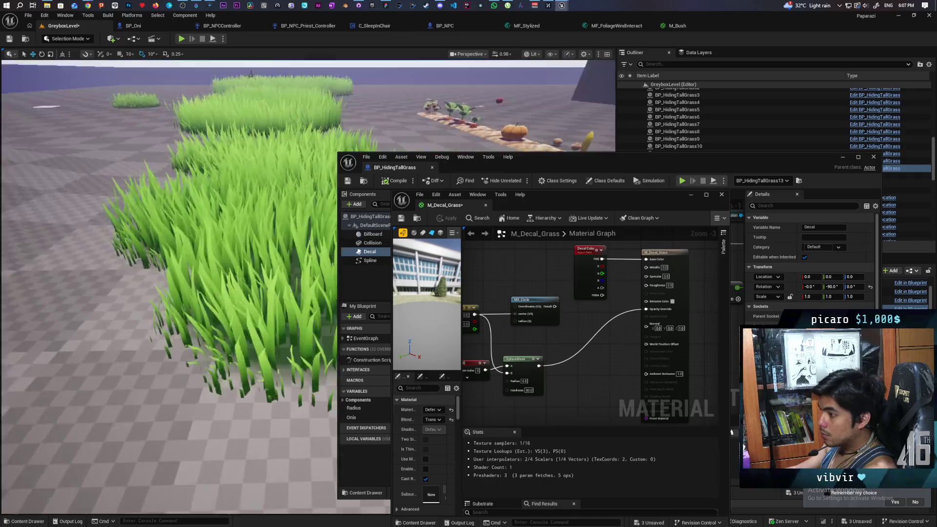
pyautogui.press('s')
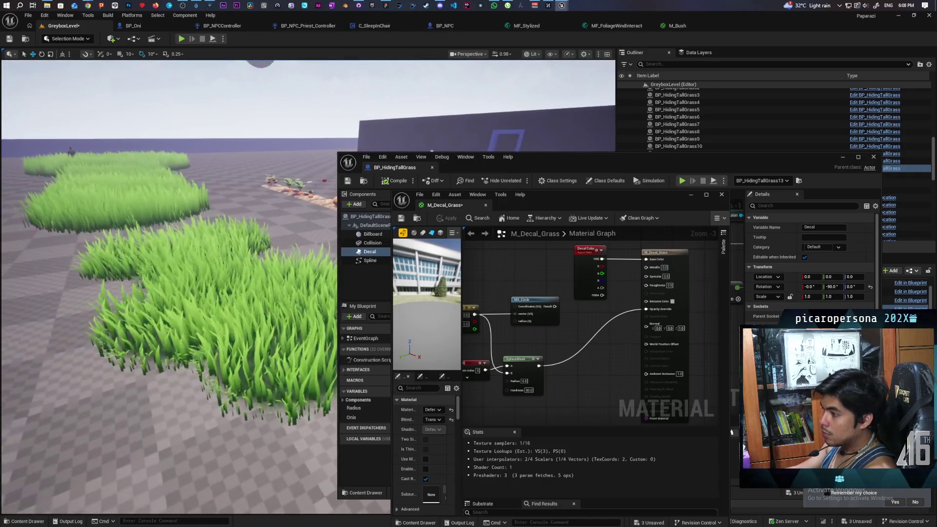
pyautogui.press('a')
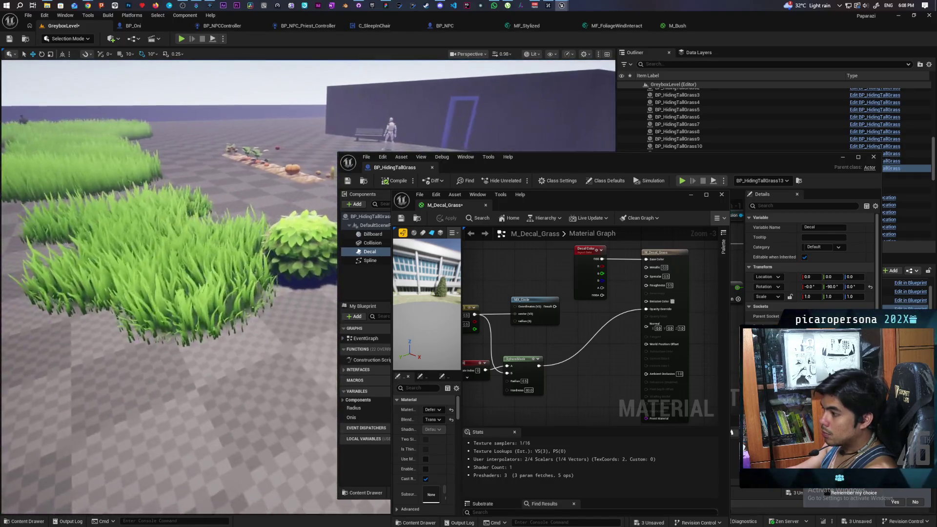
pyautogui.press('a')
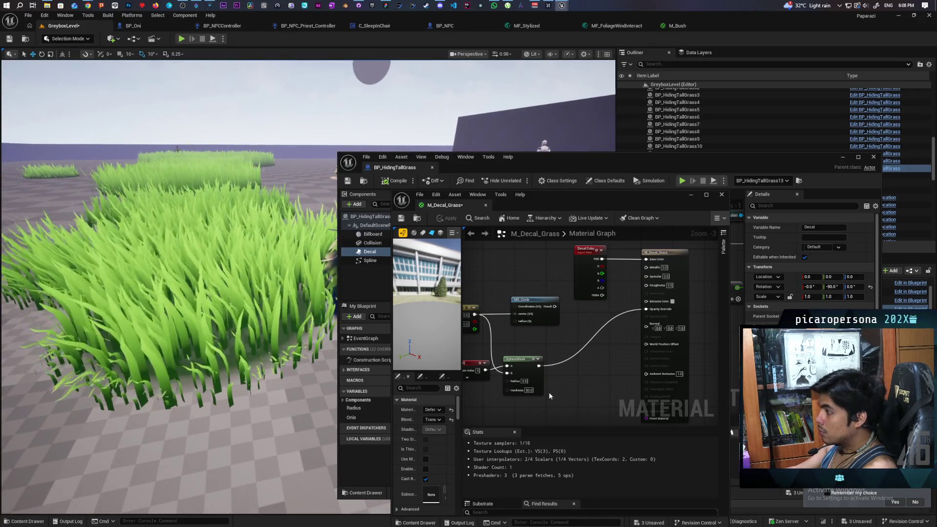
pyautogui.click(684, 301)
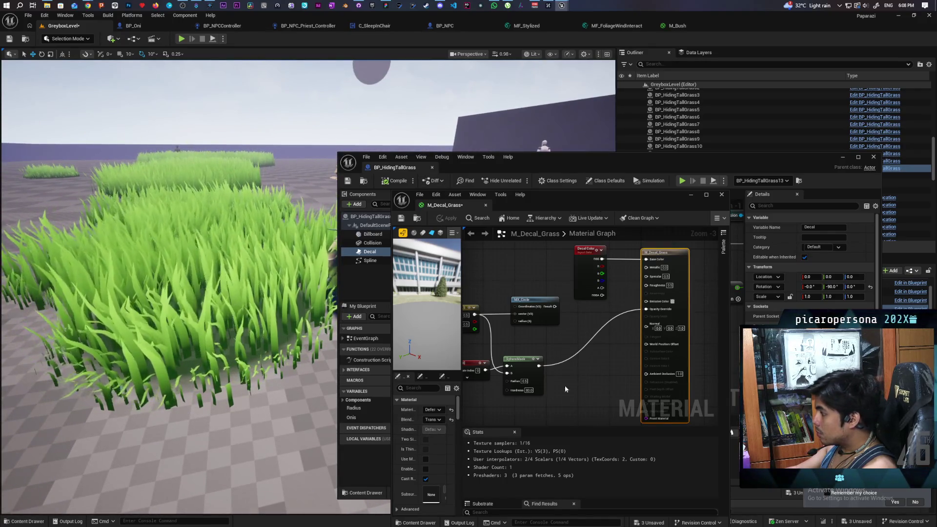
pyautogui.scroll(2, 615, 345)
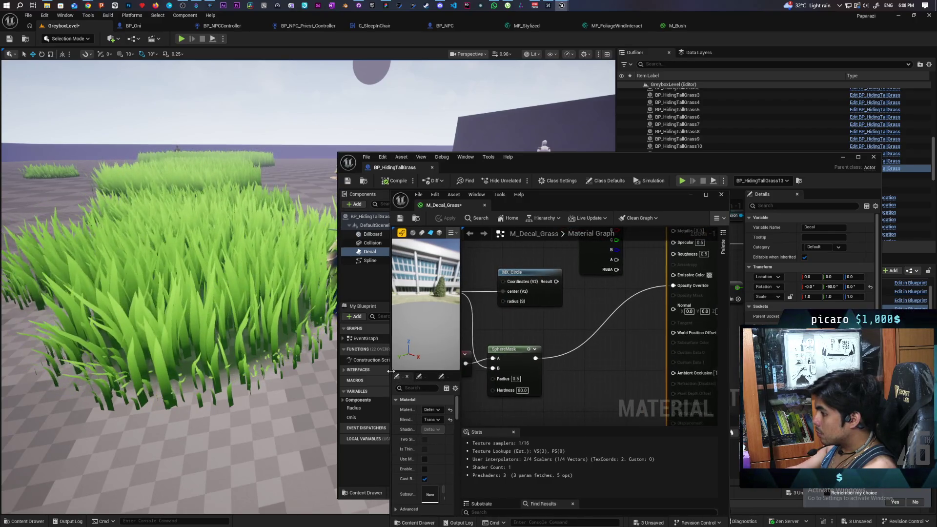
# - Widen the material editor, set Blend Mode to ColoredTransmittanceOnly in Details, and apply it
pyautogui.moveTo(393, 370); pyautogui.dragTo(151, 371)
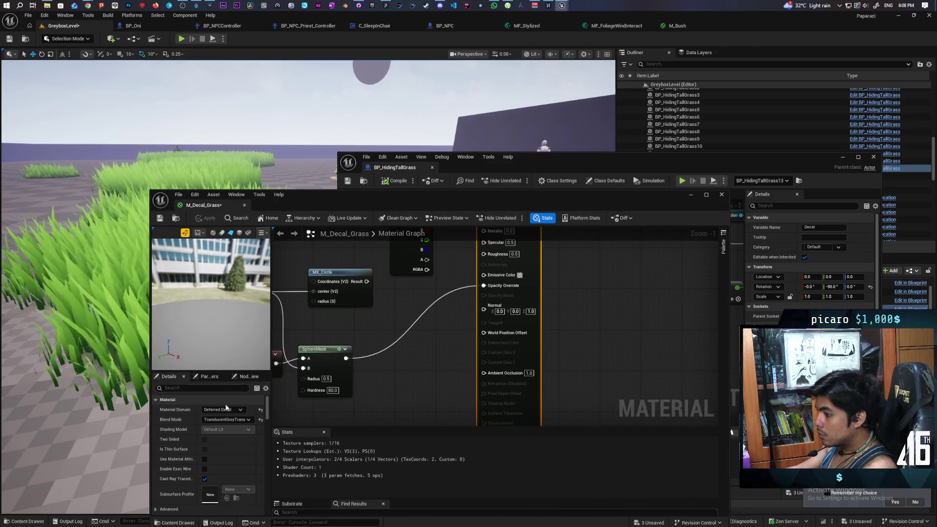
pyautogui.click(244, 420)
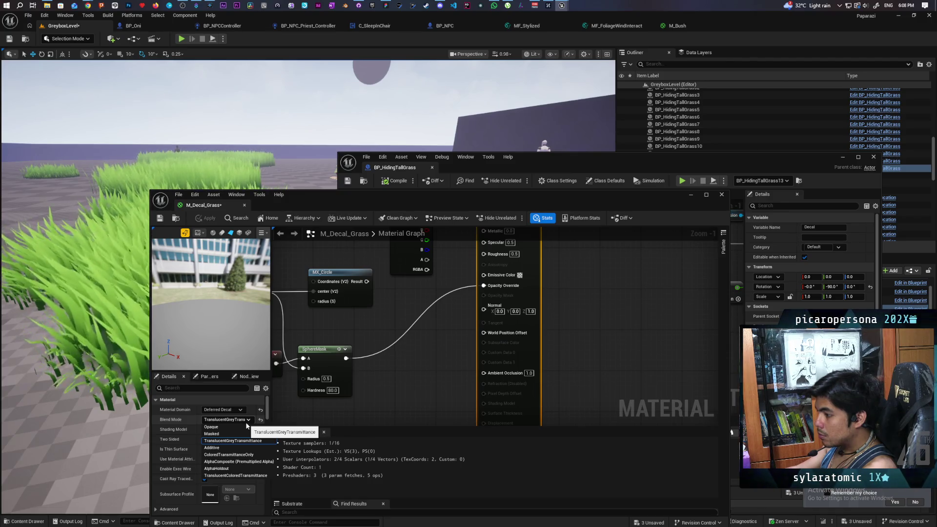
pyautogui.click(238, 456)
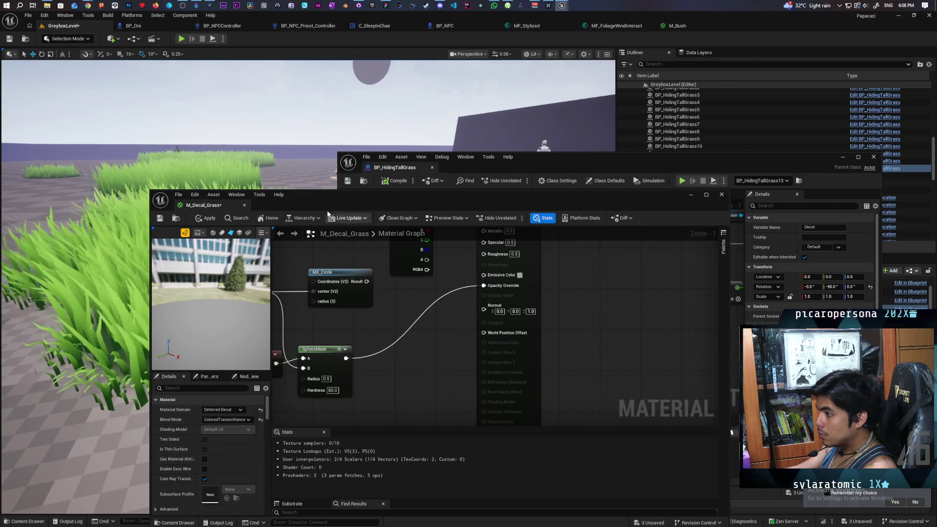
pyautogui.moveTo(225, 198); pyautogui.dragTo(402, 178)
pyautogui.click(383, 198)
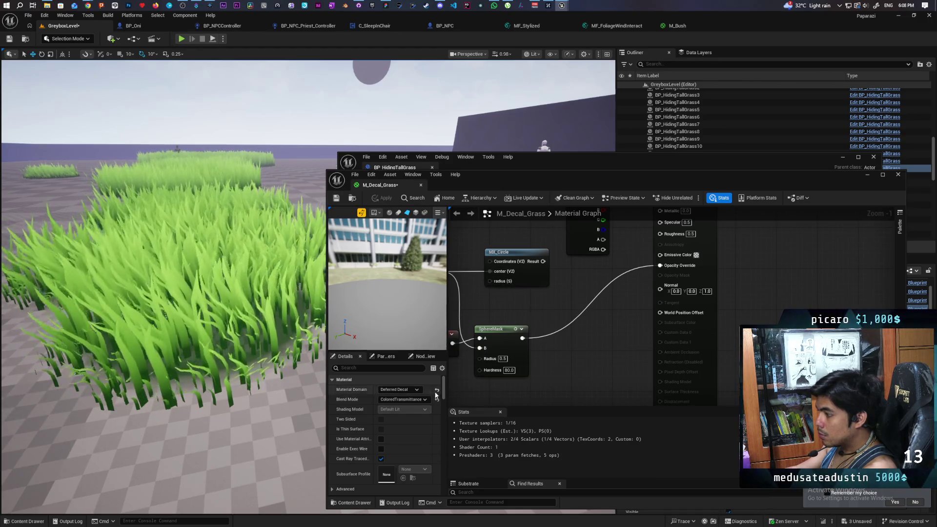
# - Try the Opaque blend mode, then TranslucentColoredTransmittance, on M_Decal_Grass
pyautogui.click(420, 399)
pyautogui.click(405, 408)
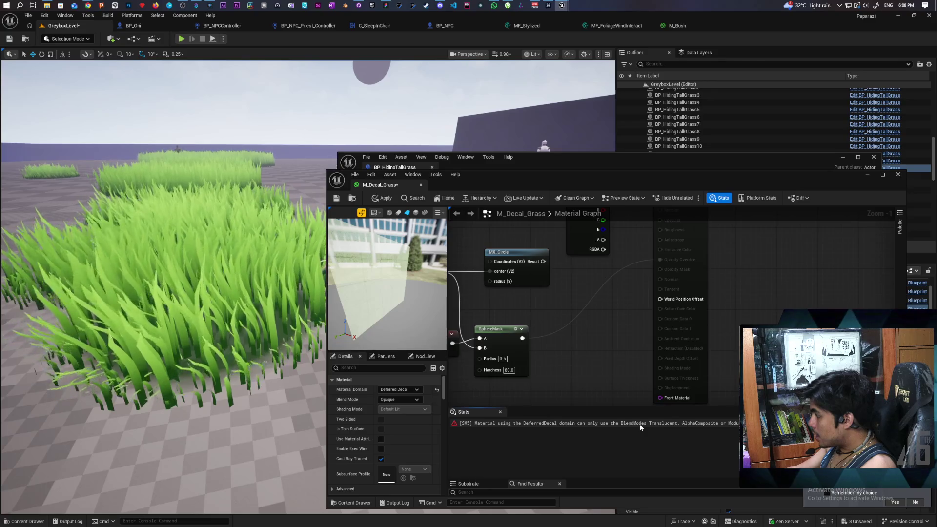
pyautogui.click(405, 398)
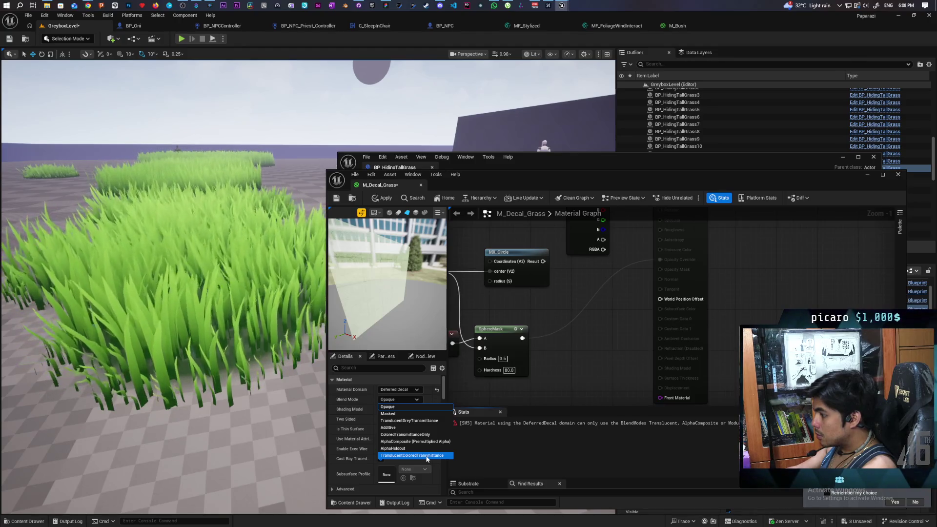
pyautogui.click(426, 456)
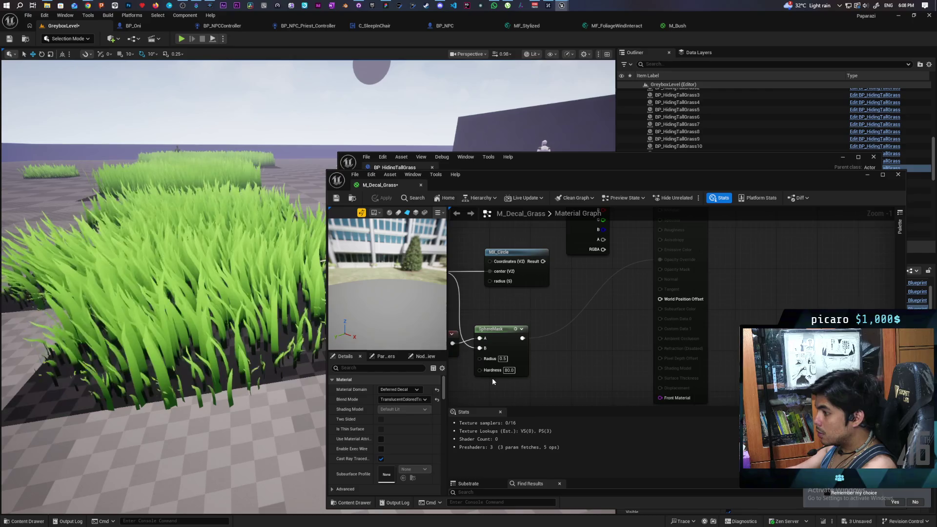
# - Pan the graph to show Decal Color and switch the blend mode to AlphaHoldout
pyautogui.click(420, 399)
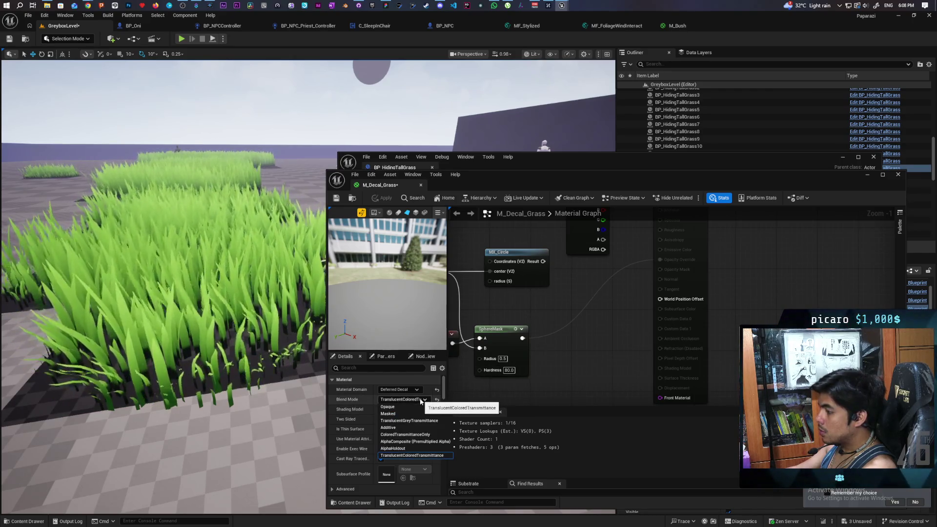
pyautogui.click(612, 332)
pyautogui.moveTo(613, 332)
pyautogui.mouseDown()
pyautogui.moveTo(593, 400)
pyautogui.moveTo(617, 318)
pyautogui.moveTo(644, 292)
pyautogui.mouseUp()
pyautogui.click(424, 400)
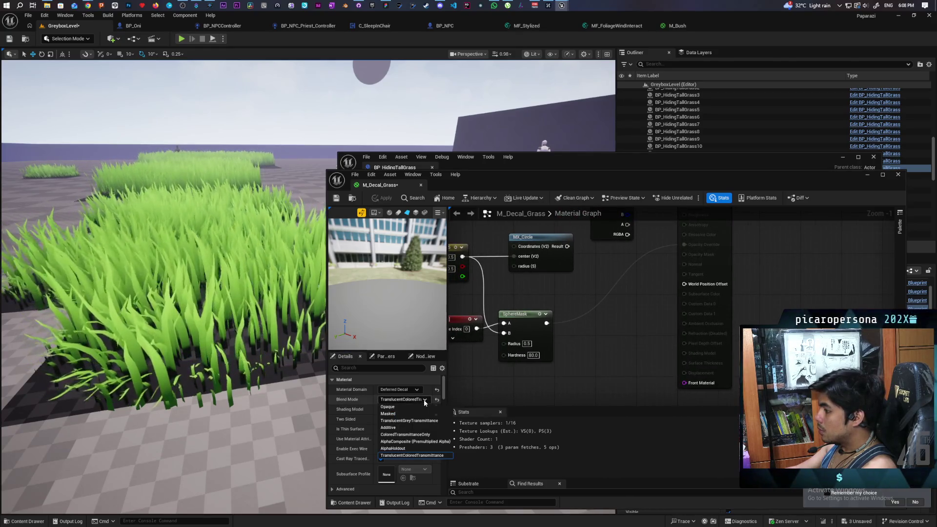
pyautogui.click(392, 448)
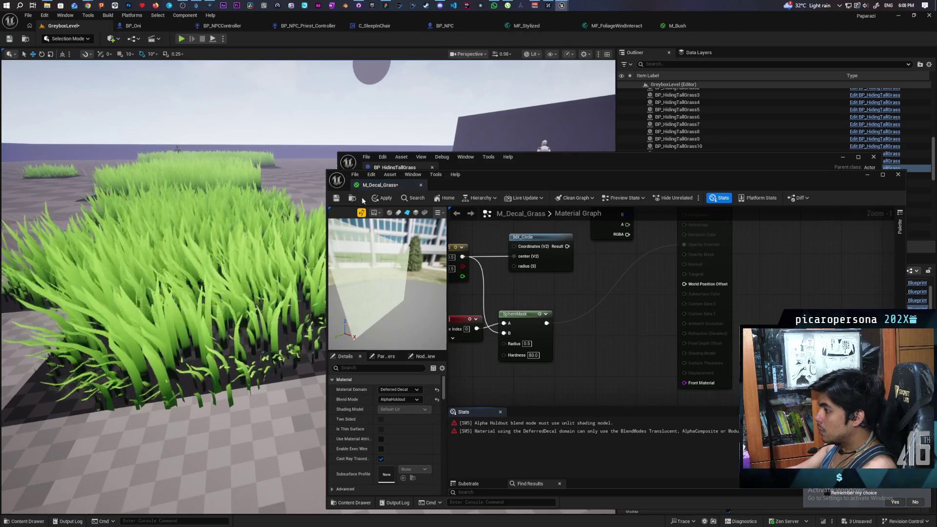
# - Apply past the compilation errors, then set and apply the AlphaComposite blend mode
pyautogui.click(383, 198)
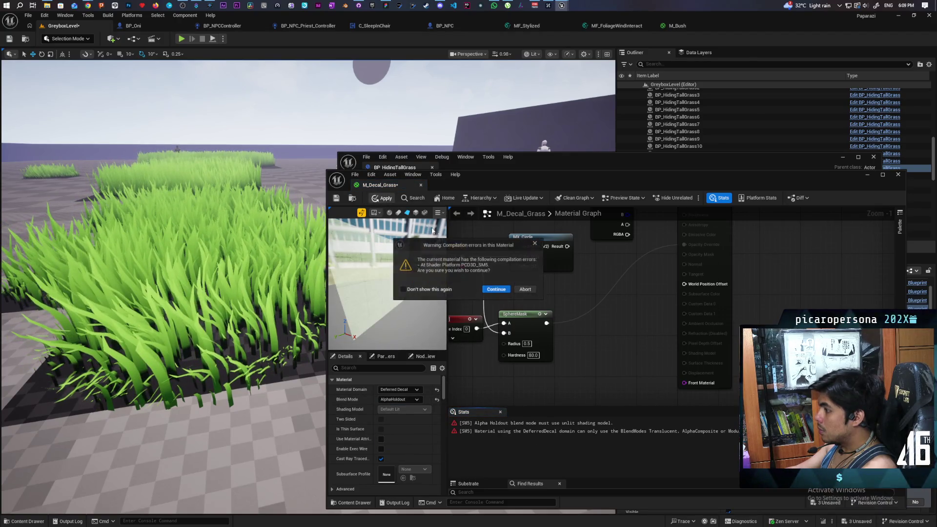
pyautogui.click(496, 289)
pyautogui.click(399, 399)
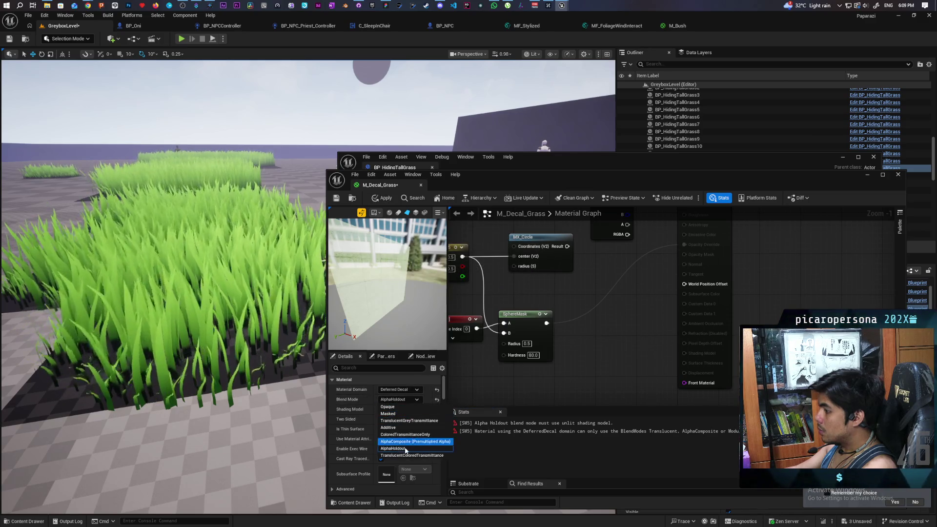
pyautogui.click(406, 442)
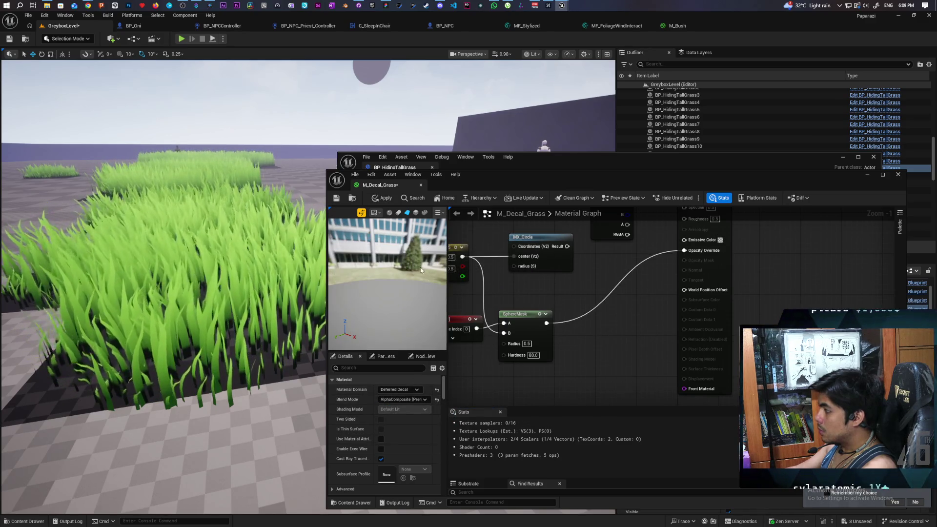
pyautogui.click(385, 198)
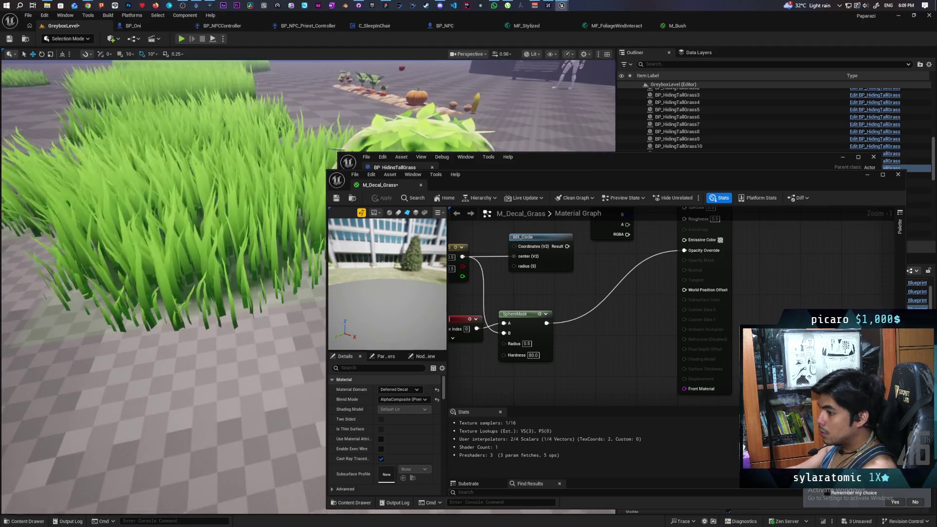
# - Set the blend mode back to ColoredTransmittanceOnly and apply it
pyautogui.click(424, 399)
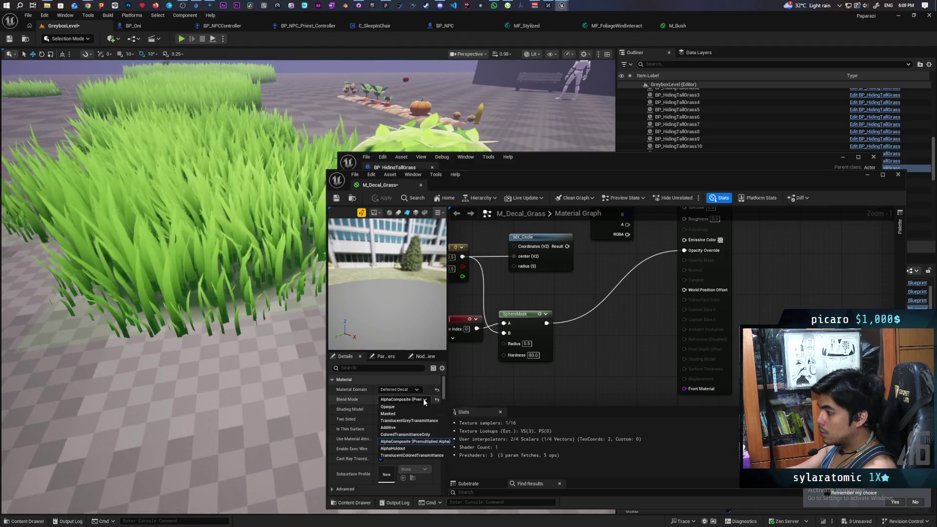
pyautogui.click(412, 434)
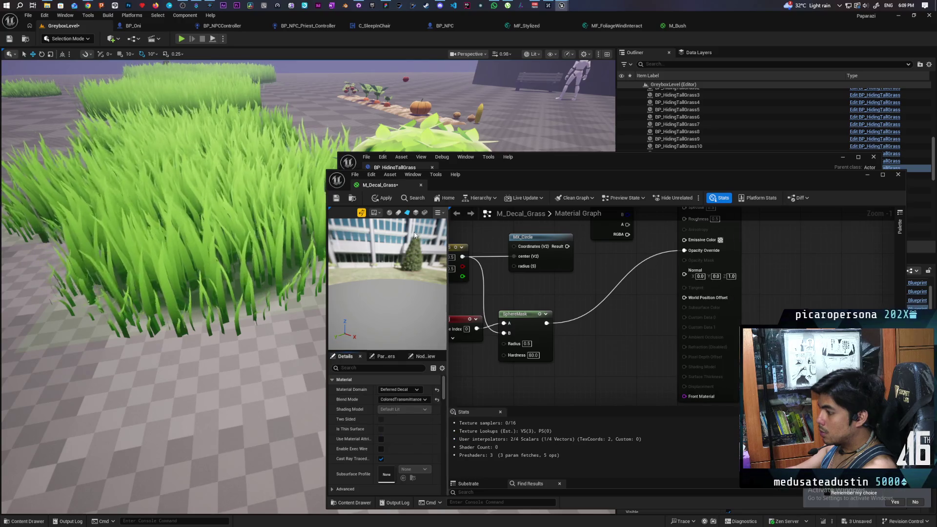
pyautogui.click(382, 198)
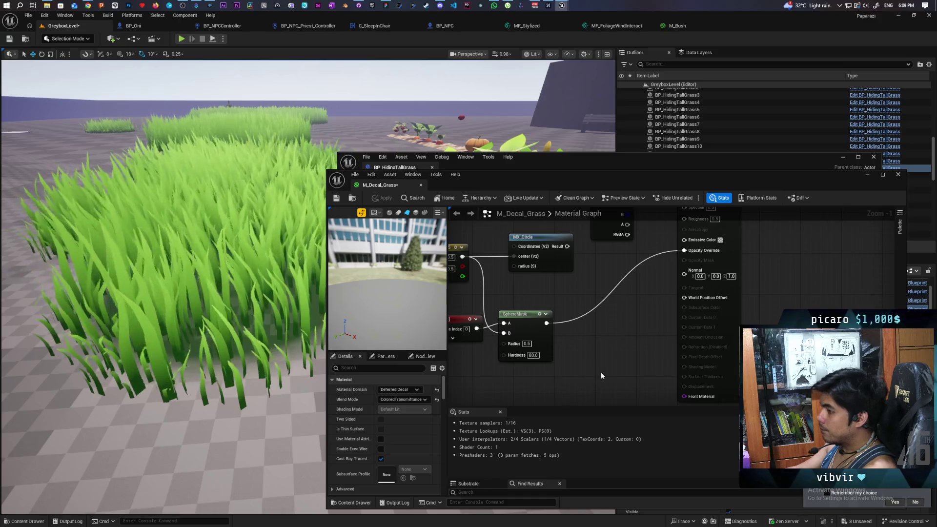
# - Test SphereMask and Decal Color RGB on Emissive Color, then remove the Emissive Color link
pyautogui.moveTo(546, 323); pyautogui.dragTo(684, 239)
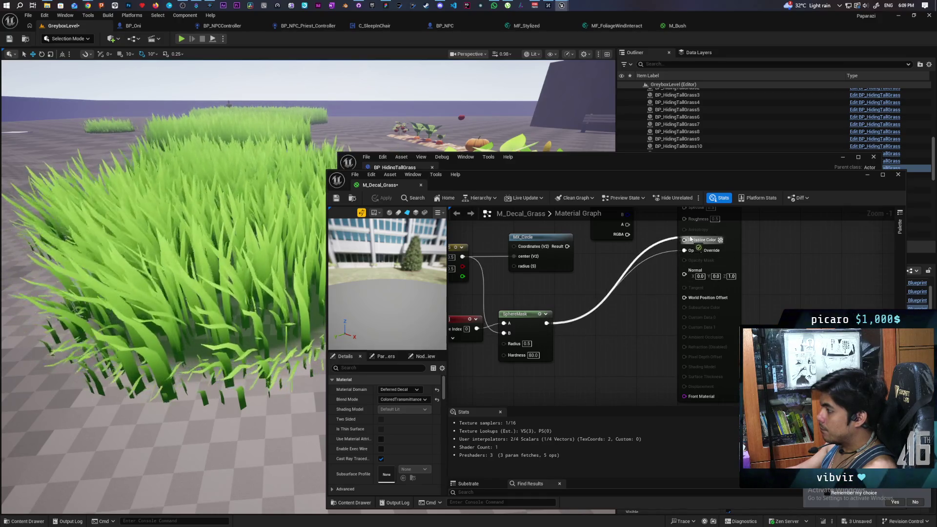
pyautogui.click(382, 198)
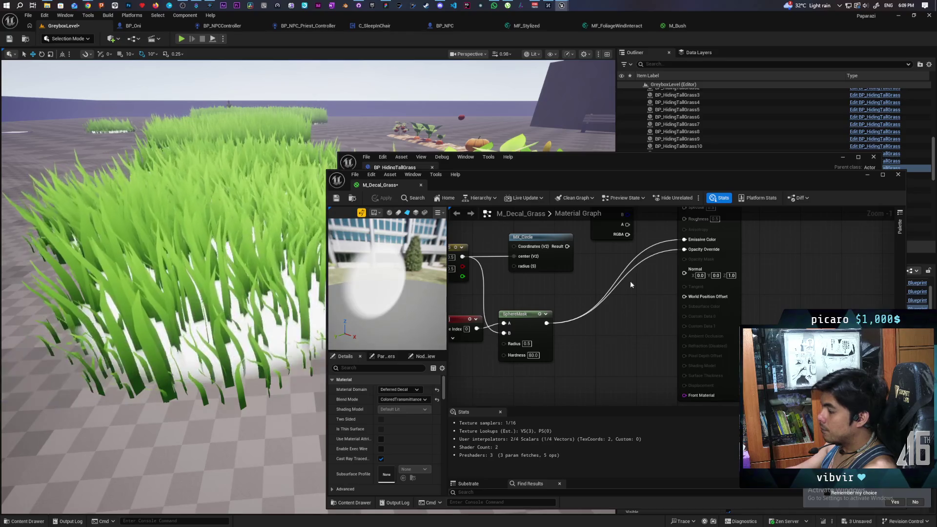
pyautogui.moveTo(612, 284); pyautogui.dragTo(599, 349)
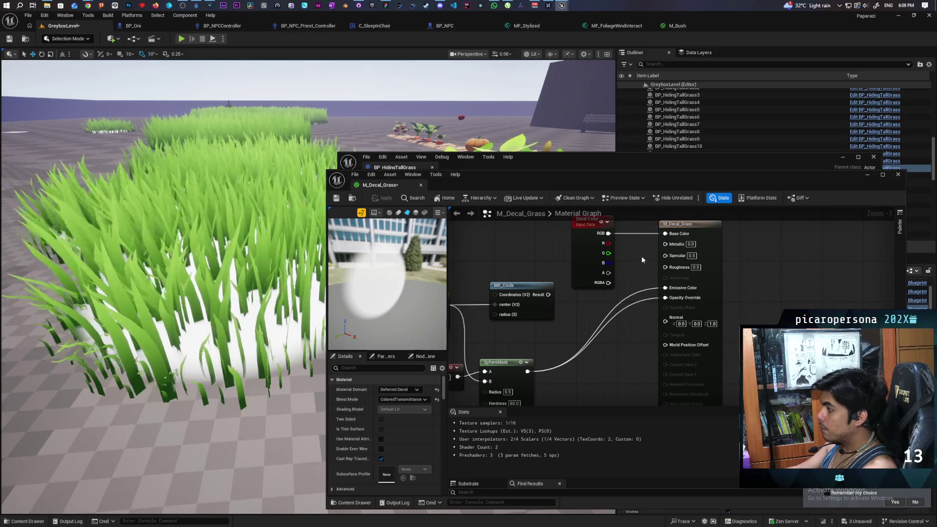
pyautogui.moveTo(608, 233); pyautogui.dragTo(665, 288)
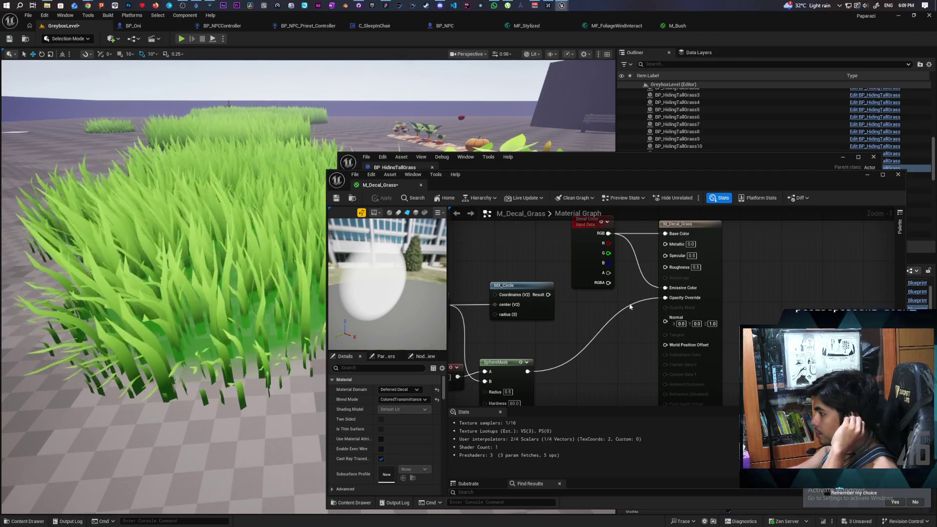
pyautogui.keyDown('alt'); pyautogui.click(647, 277); pyautogui.keyUp('alt')
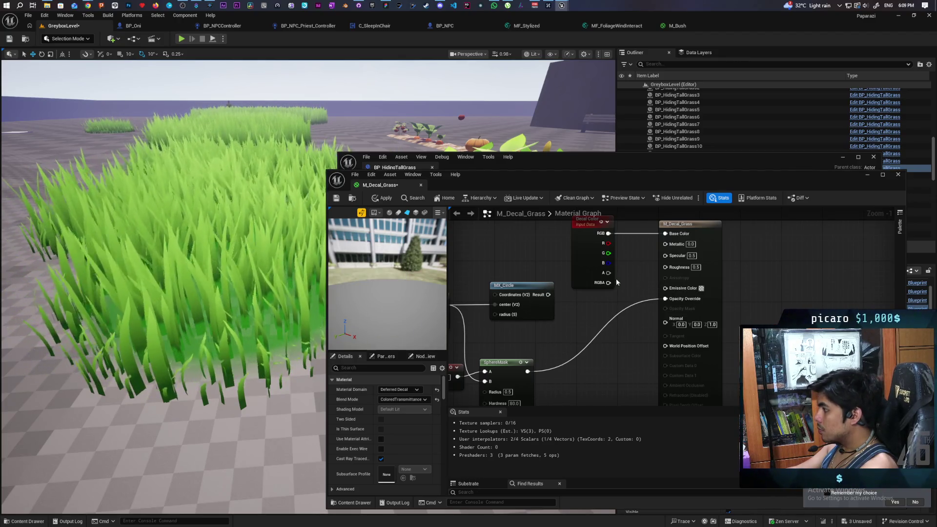
# - Apply and save M_Decal_Grass, then switch to the Chrome AI Mode conversation
pyautogui.click(378, 197)
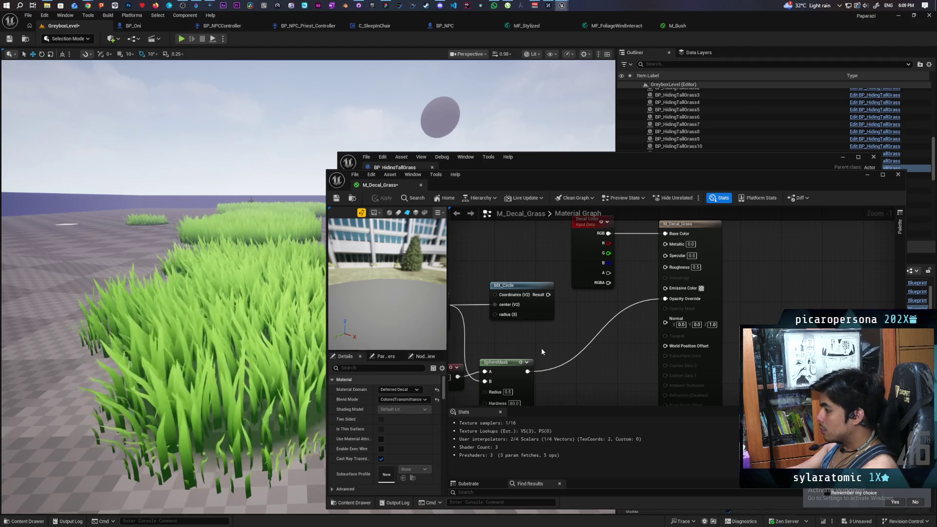
pyautogui.click(335, 199)
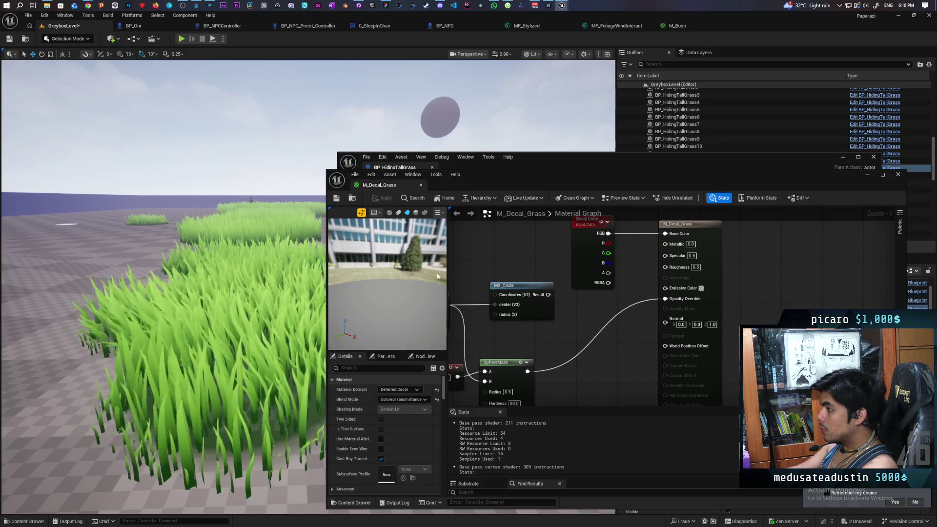
pyautogui.moveTo(509, 357)
pyautogui.mouseDown()
pyautogui.moveTo(520, 340)
pyautogui.moveTo(503, 344)
pyautogui.mouseUp()
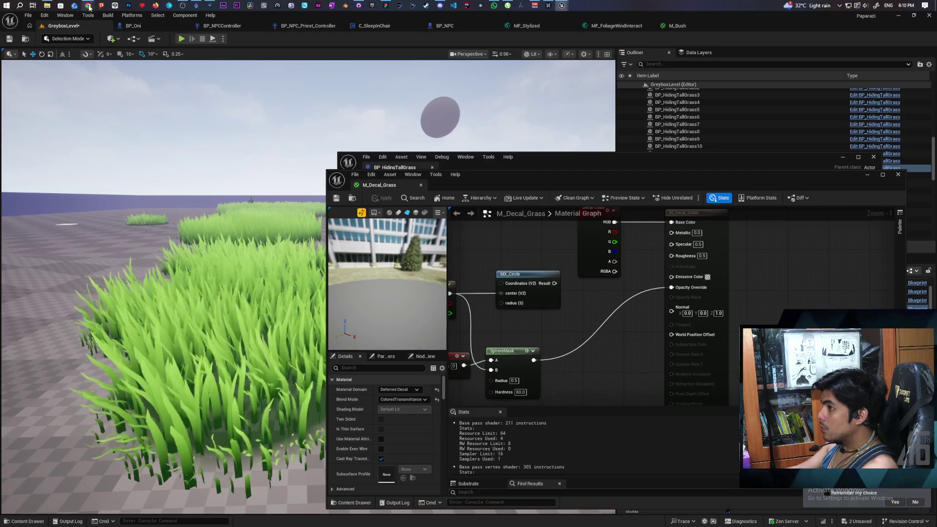
pyautogui.moveTo(88, 5)
pyautogui.click(633, 60)
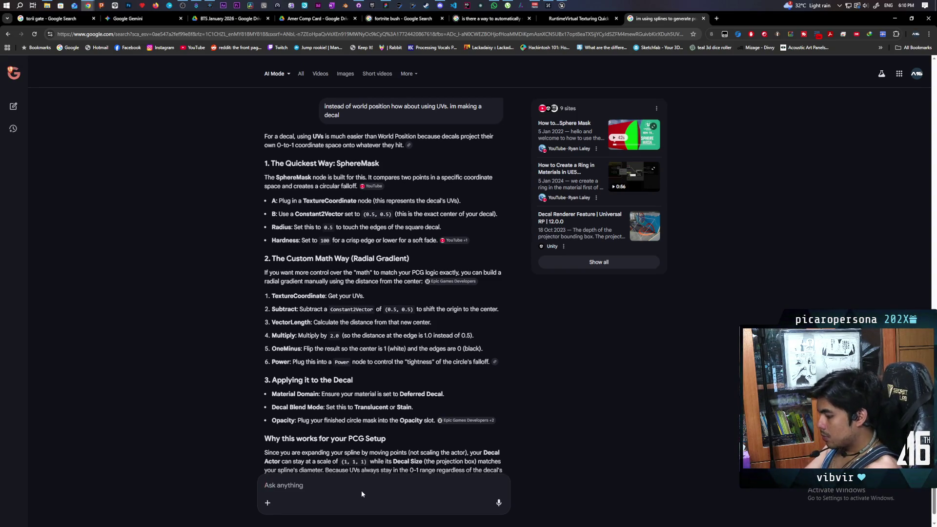
# - Ask Google AI Mode how to make the decal opaque in the masked area
pyautogui.write('the area masked')
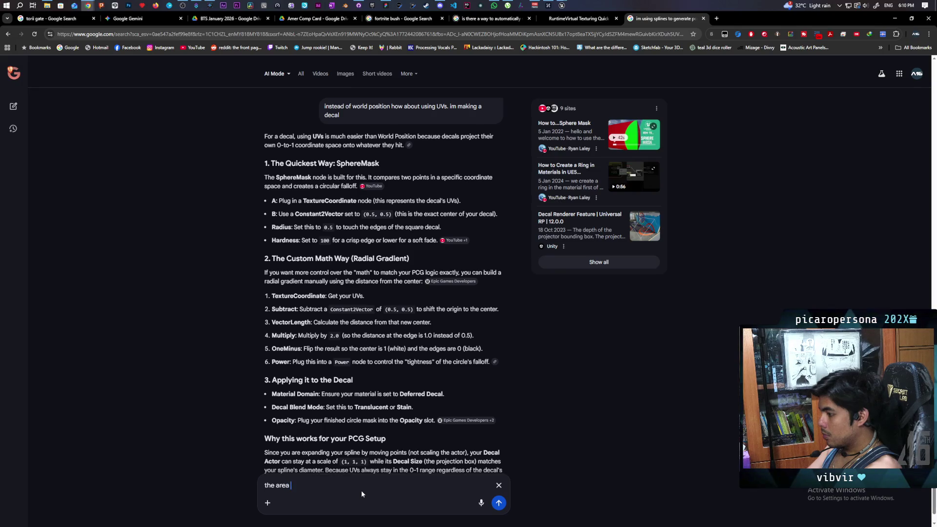
pyautogui.write(' with 1 still has transl')
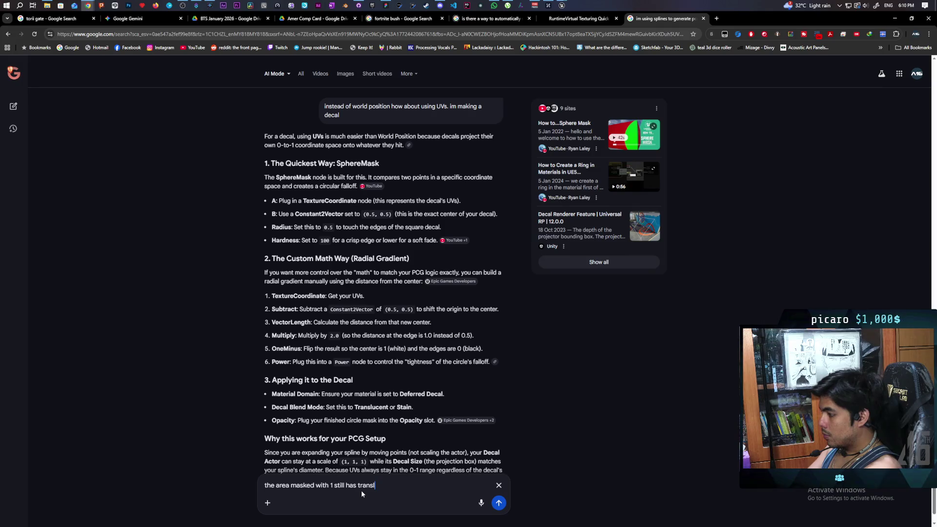
pyautogui.write('ucenc')
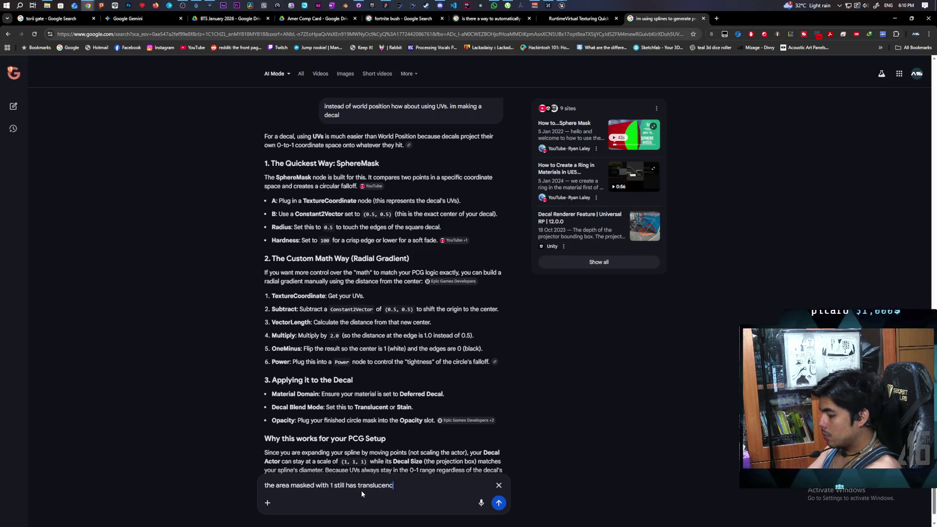
pyautogui.write('y. ')
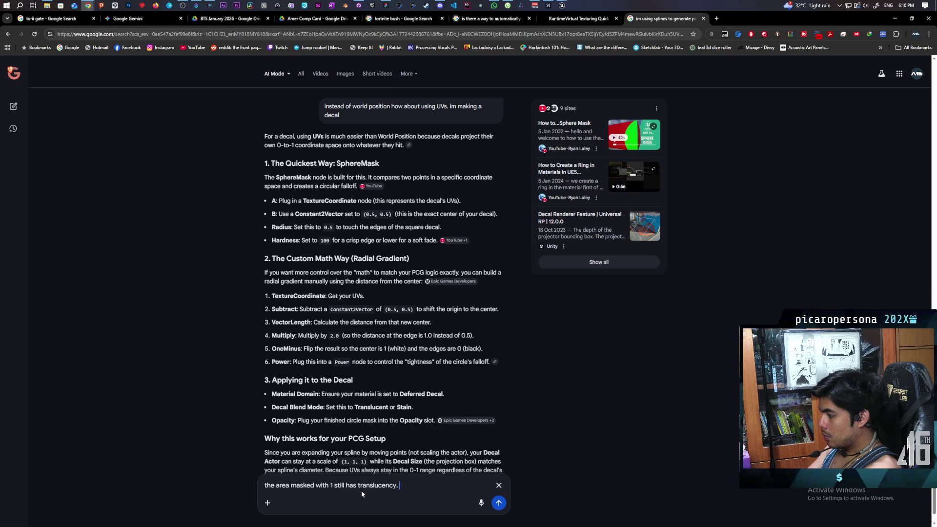
pyautogui.write('how do i make t')
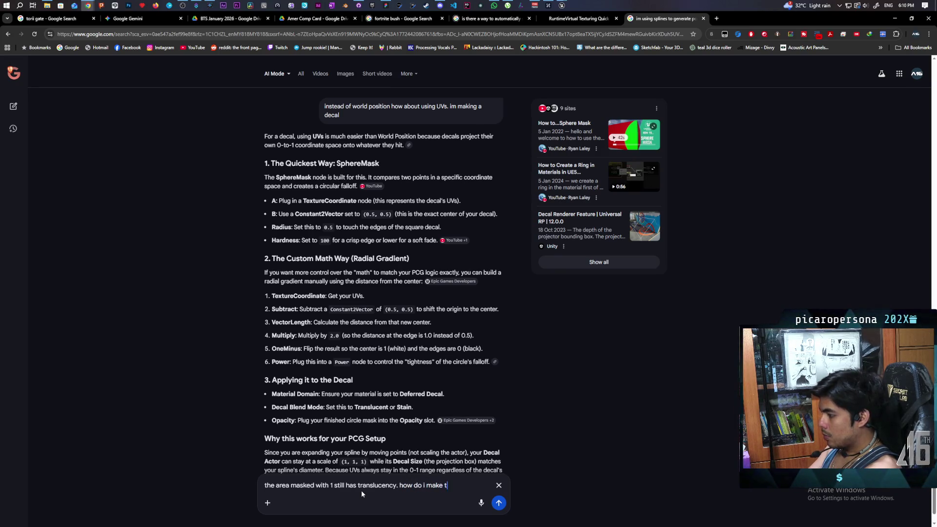
pyautogui.write('he decal o')
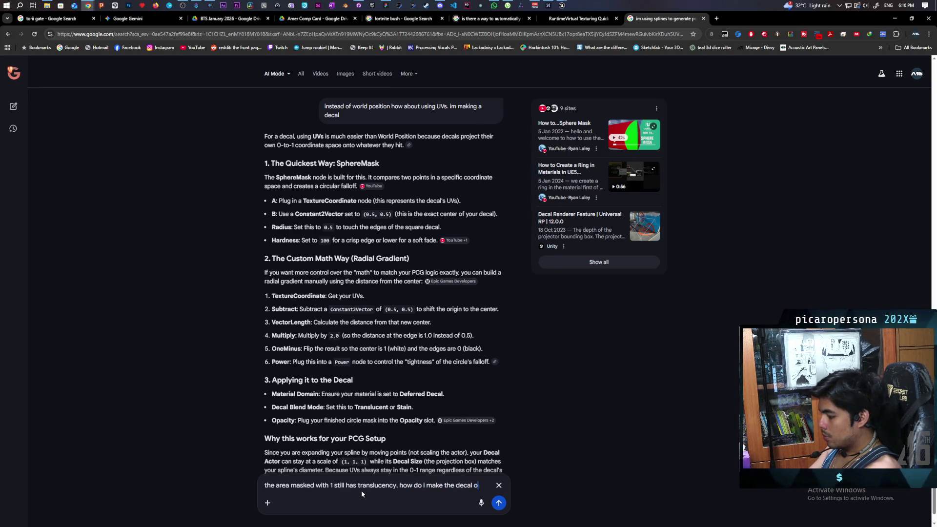
pyautogui.write('paque')
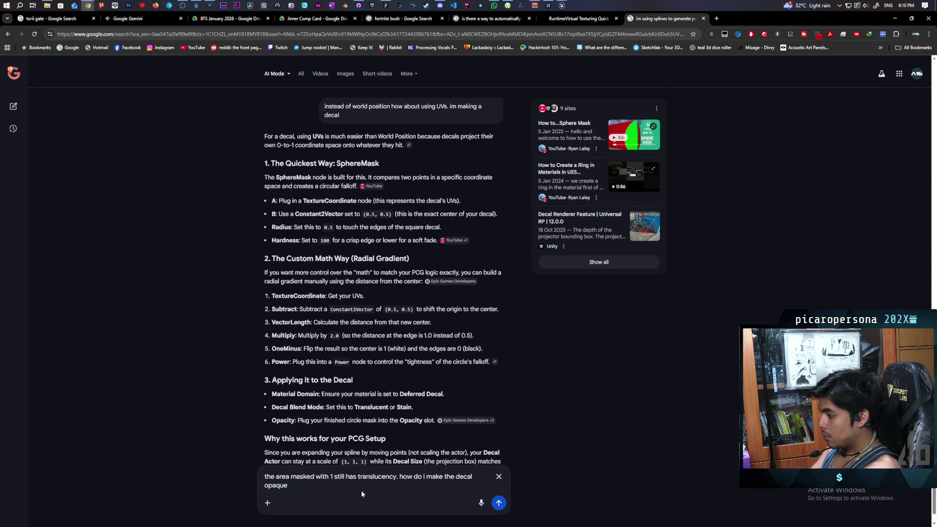
pyautogui.press('Return')
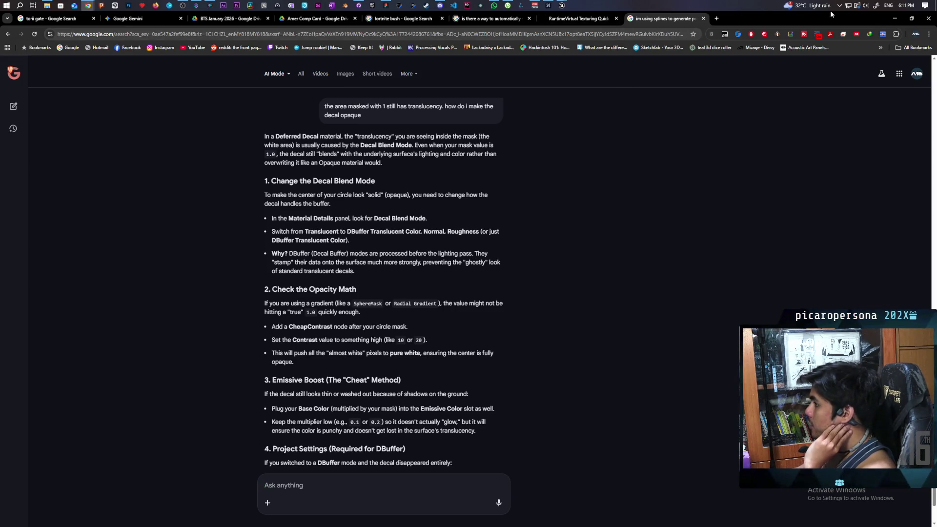
# - Back in Unreal, filter the material Details for DBuffer and decal settings
pyautogui.click(890, 20)
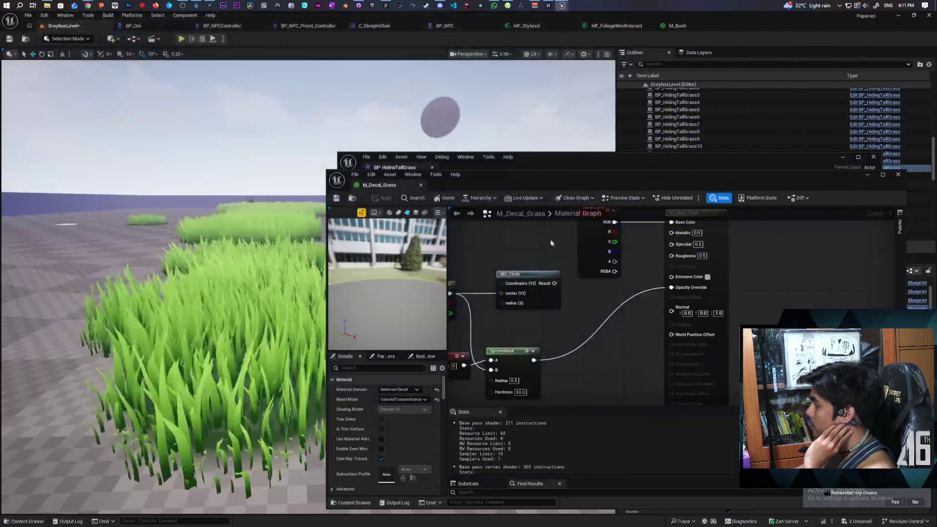
pyautogui.click(415, 400)
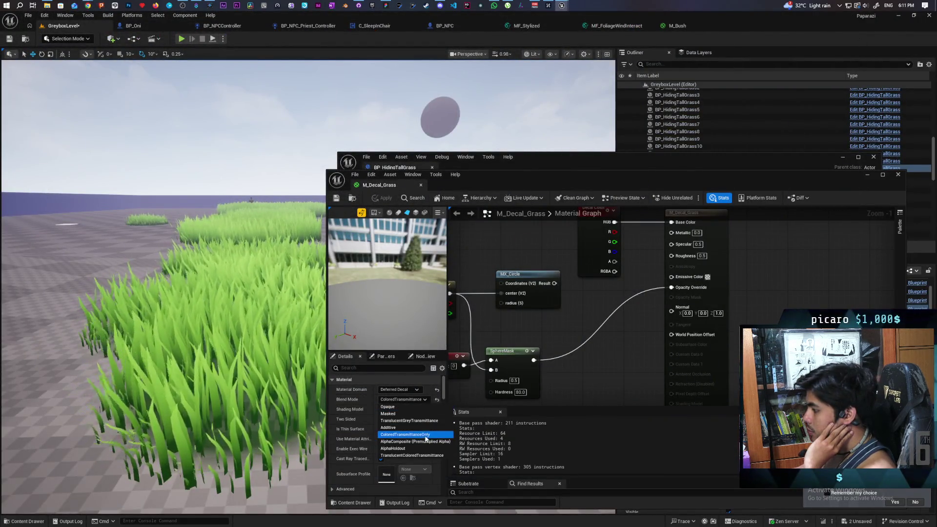
pyautogui.click(432, 435)
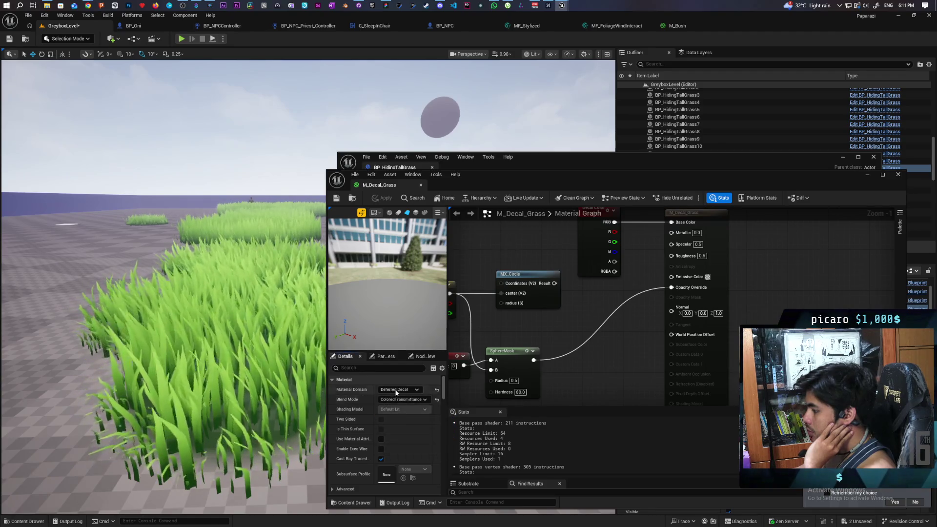
pyautogui.click(369, 367)
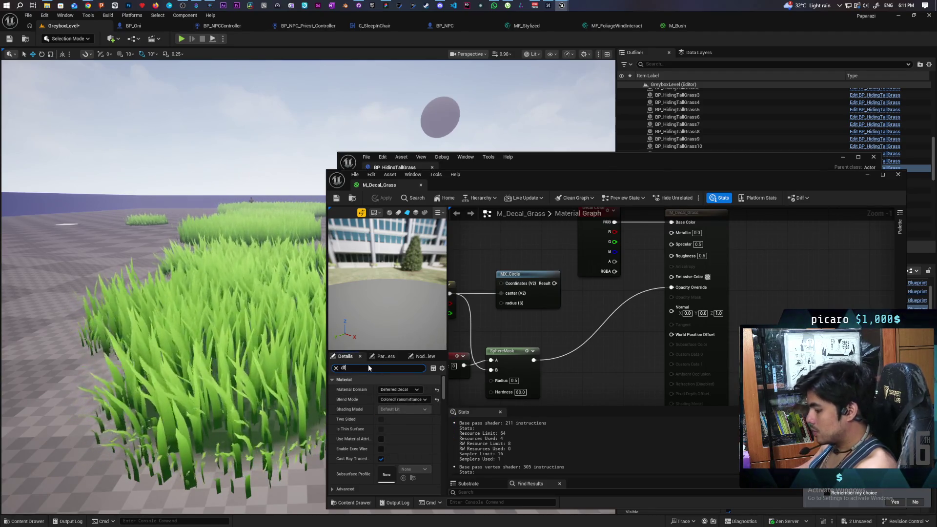
pyautogui.write('df')
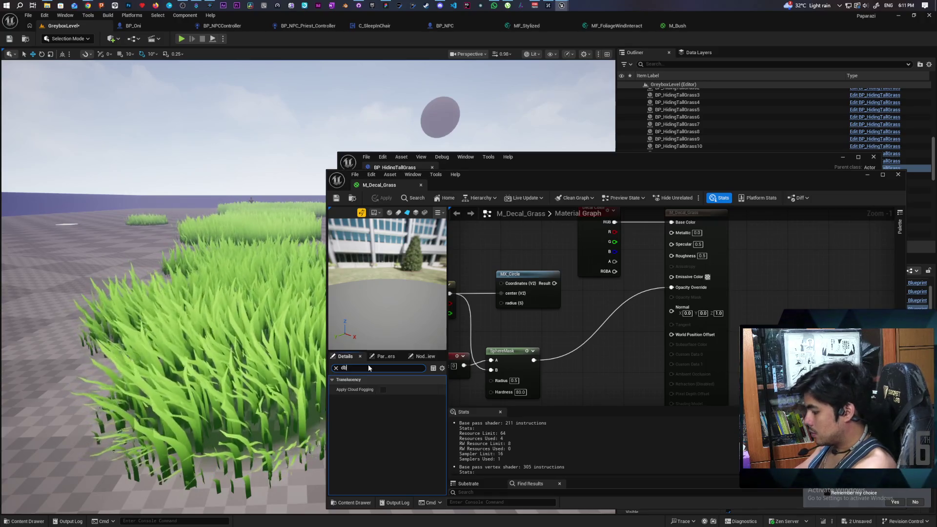
pyautogui.press('BackSpace')
pyautogui.write('bu')
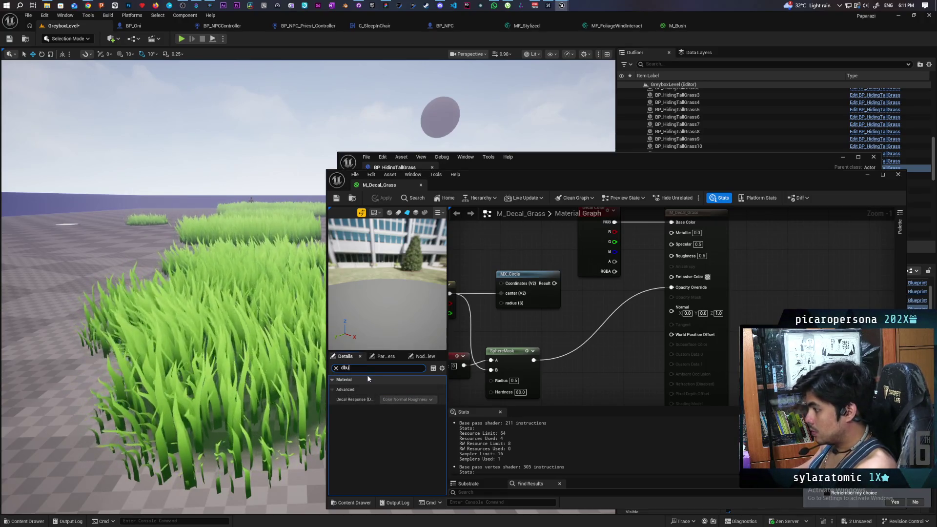
pyautogui.click(335, 369)
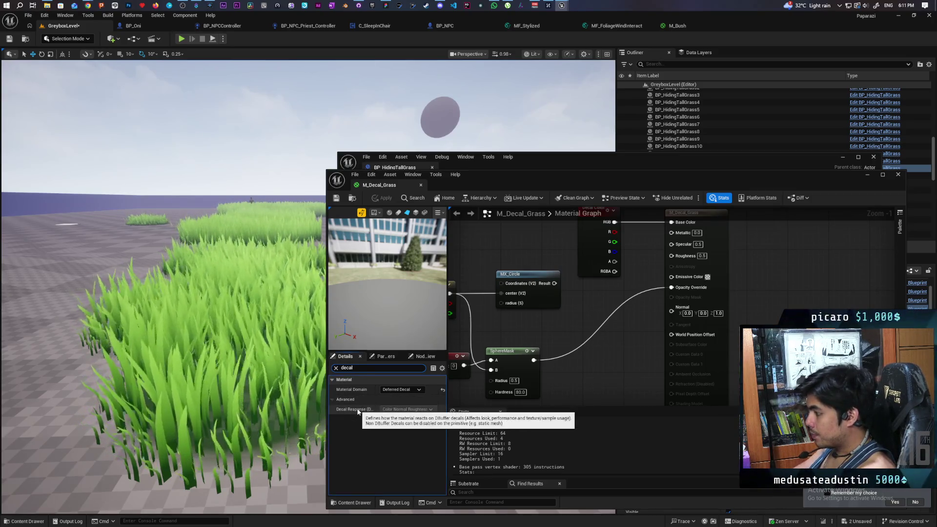
pyautogui.write('decal')
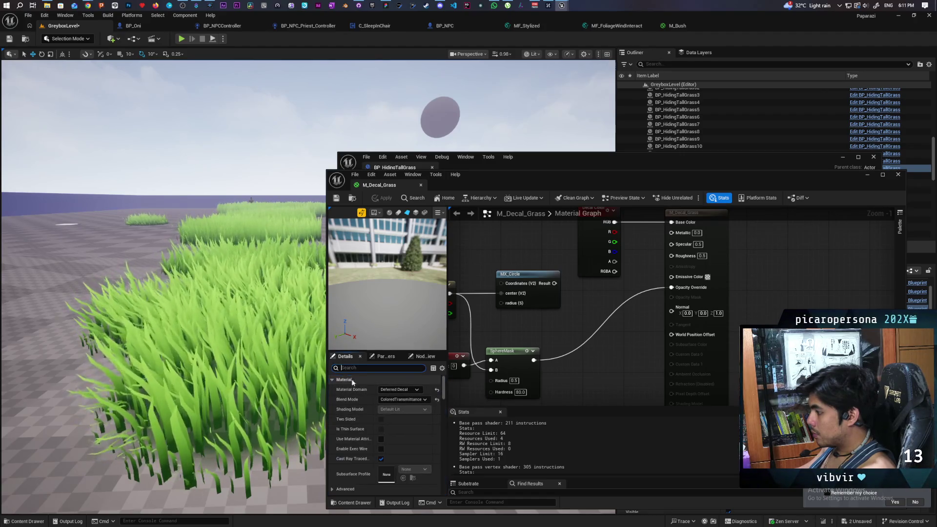
pyautogui.click(336, 368)
# - Set Blend Mode to TranslucentGreyTransmittance and filter properties for 'deca' again
pyautogui.click(405, 399)
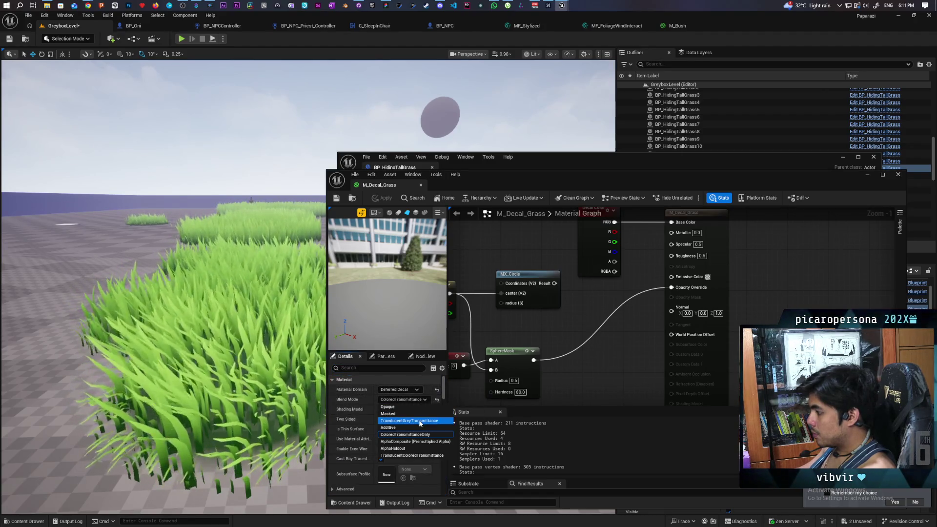
pyautogui.click(411, 415)
pyautogui.click(373, 371)
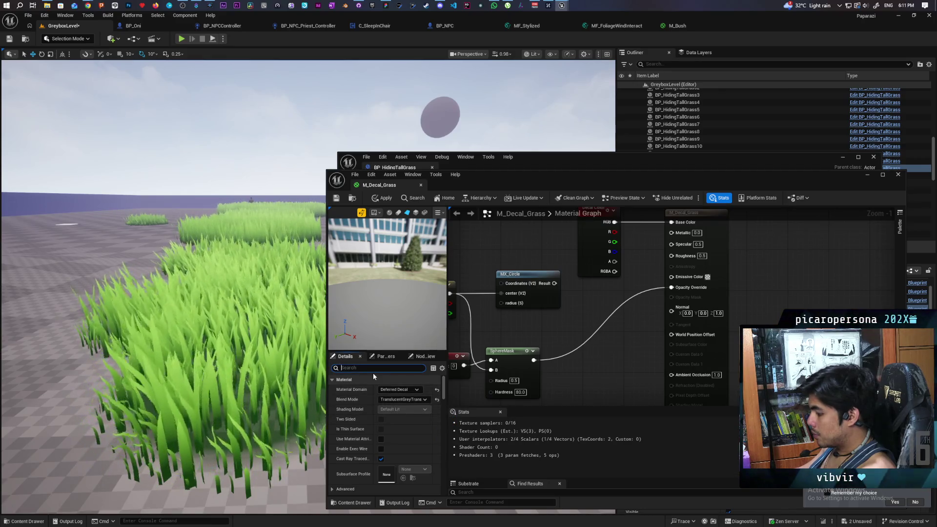
pyautogui.write('deca')
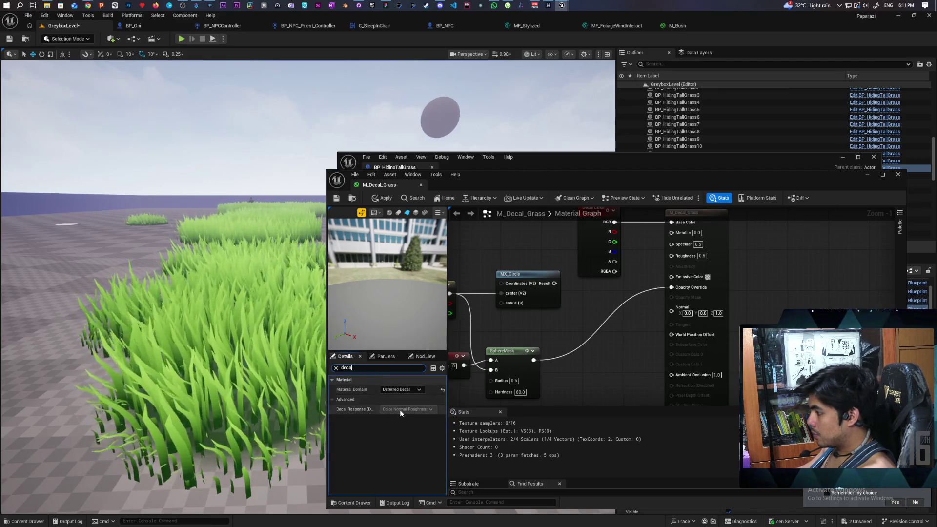
pyautogui.click(396, 367)
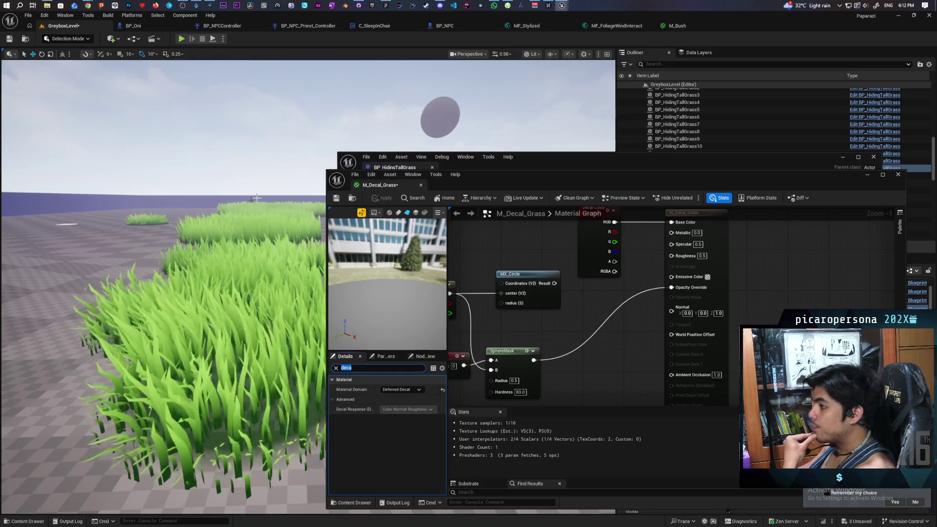
# - Ask AI Mode why Decal Response is greyed out, then return to Unreal
pyautogui.moveTo(90, 4)
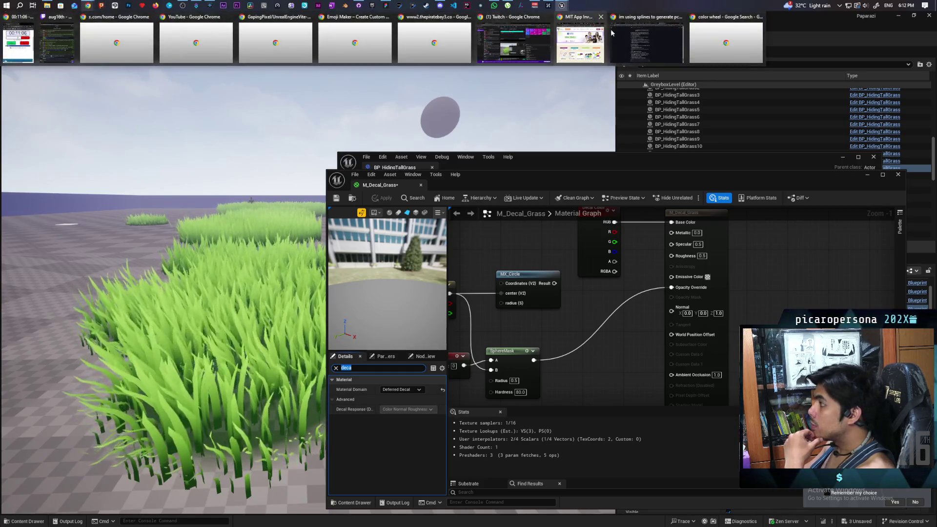
pyautogui.click(647, 39)
pyautogui.write('decal response is greyed')
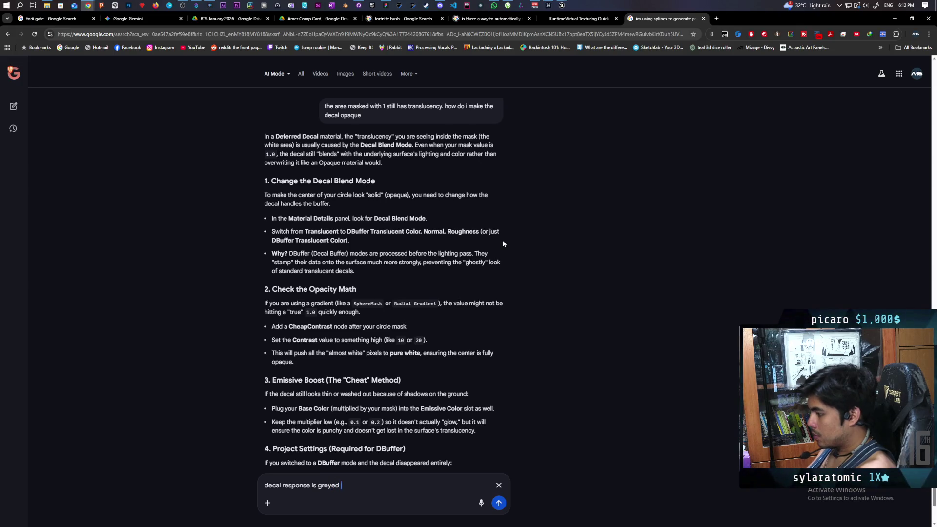
pyautogui.write('out')
pyautogui.press('Return')
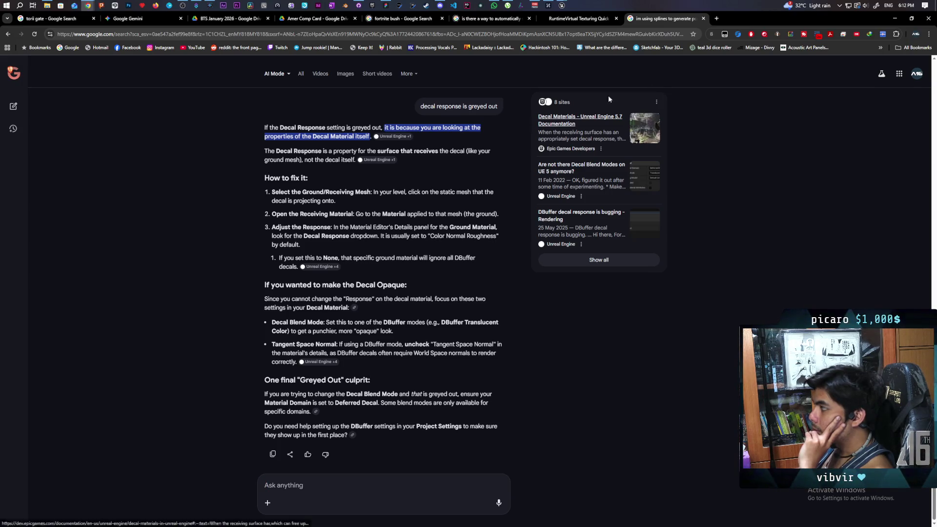
pyautogui.click(892, 19)
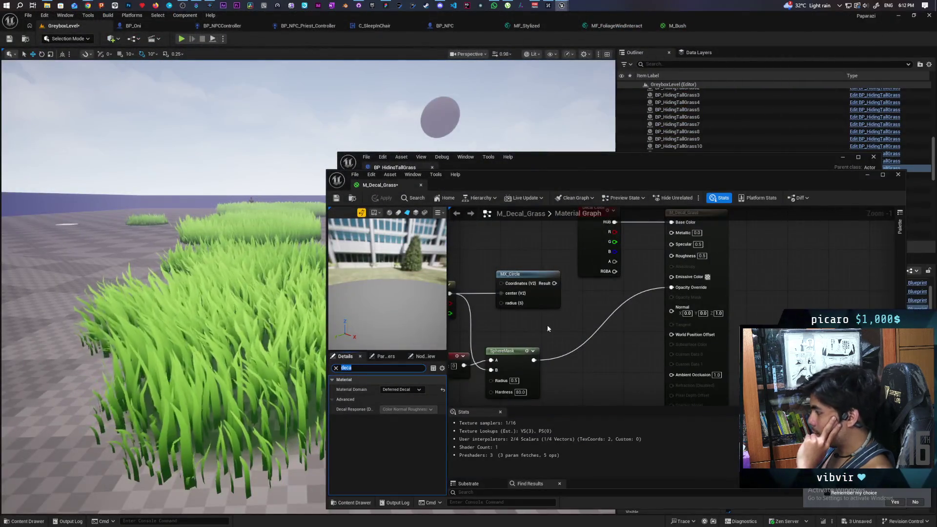
# - Clear the Details filter, save, delete MX_Circle, and move the 0.5,0.5 constant below TexCoord
pyautogui.click(335, 368)
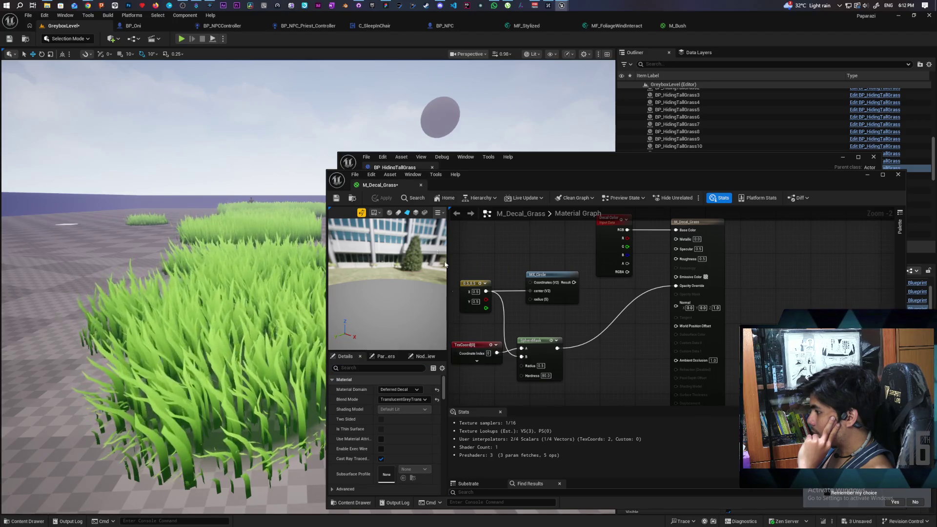
pyautogui.click(336, 198)
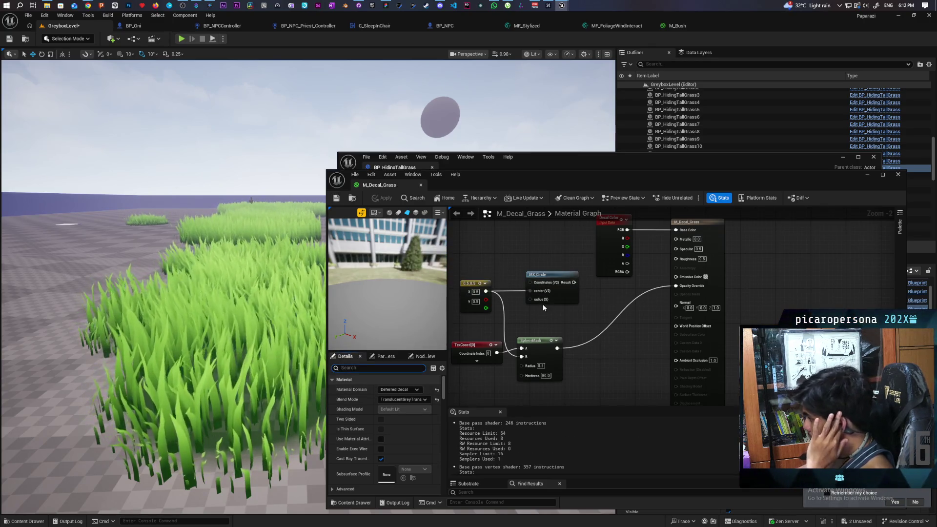
pyautogui.click(539, 274)
pyautogui.press('Delete')
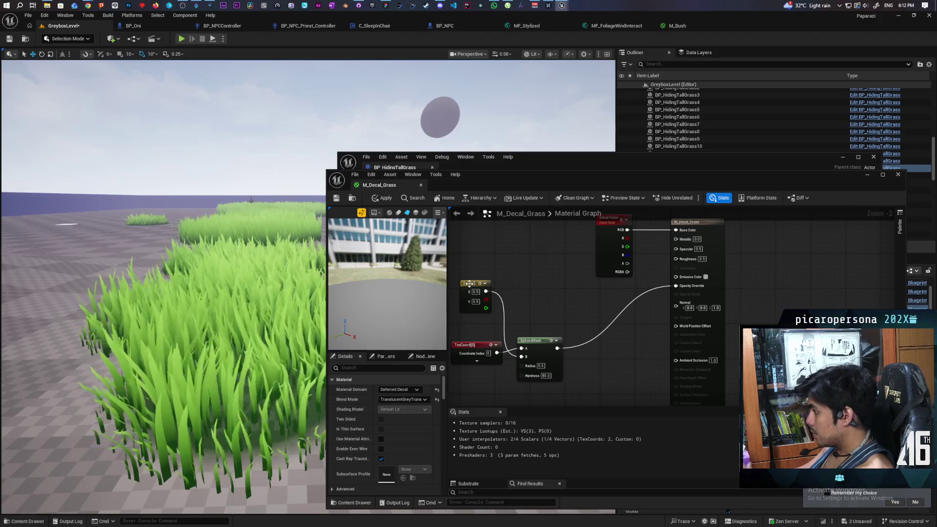
pyautogui.moveTo(467, 283); pyautogui.dragTo(479, 375)
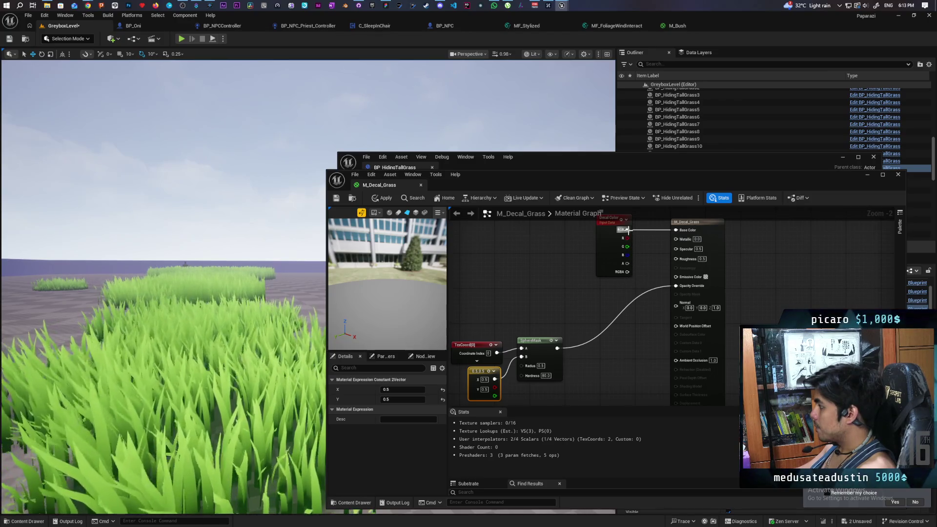
# - Connect the Decal Color to Emissive Color and shift the colour node left
pyautogui.moveTo(631, 238); pyautogui.dragTo(679, 279)
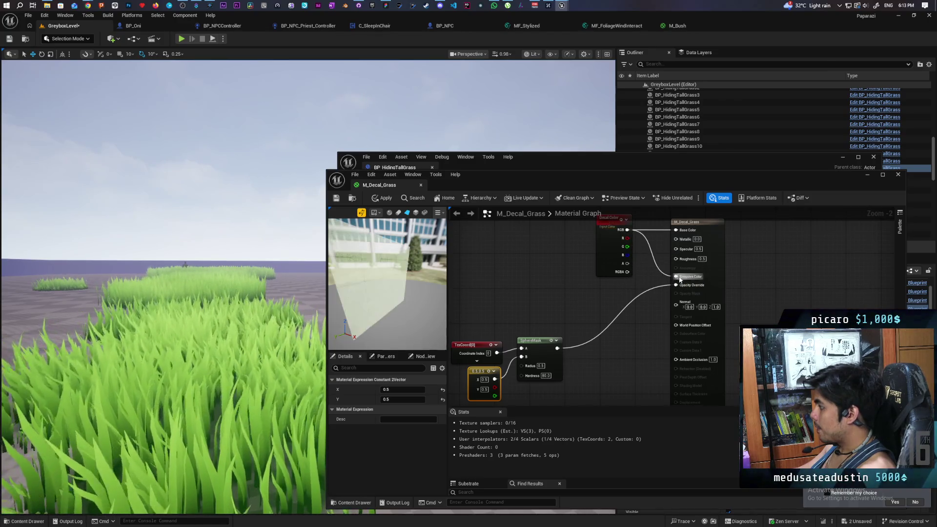
pyautogui.click(385, 199)
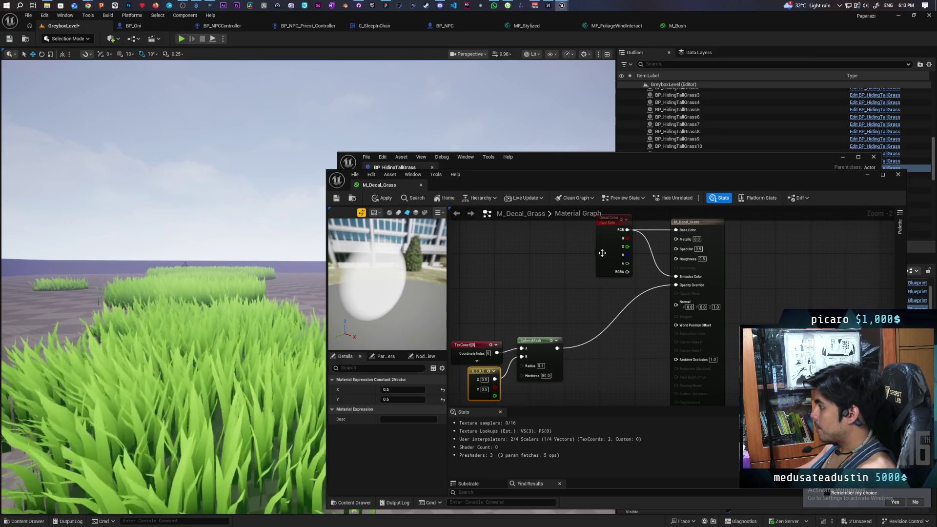
pyautogui.moveTo(604, 253); pyautogui.dragTo(569, 247)
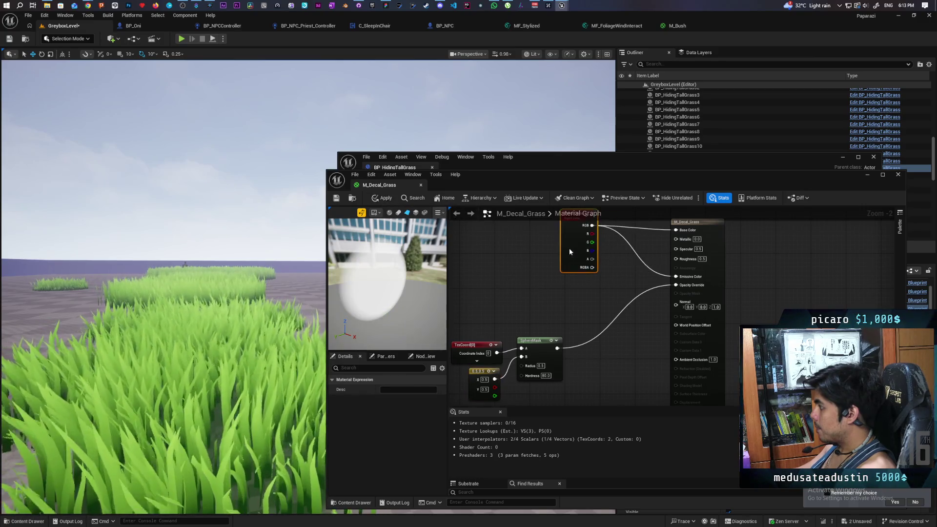
# - Route the colour through a Multiply with B=0.03 into Emissive Color, apply, and dock the material tab
pyautogui.click(615, 264)
pyautogui.write('0.03')
pyautogui.press('Return')
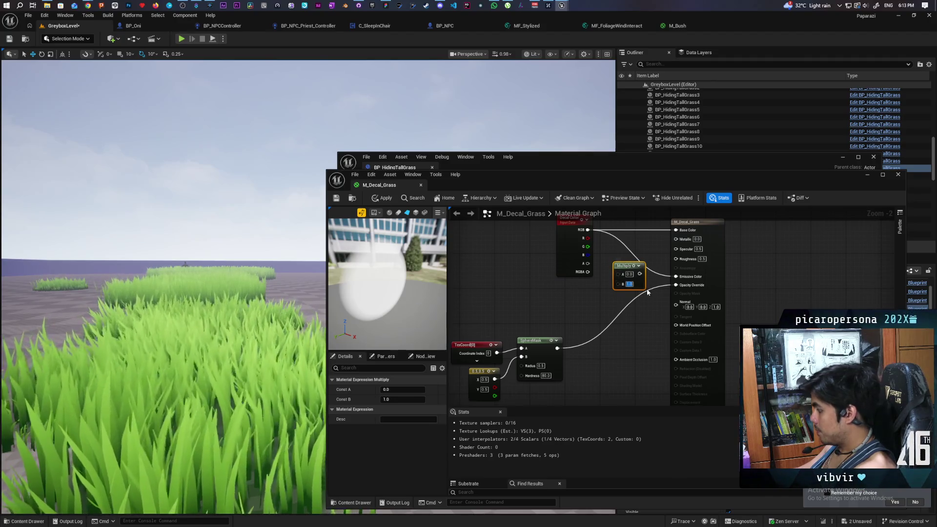
pyautogui.click(605, 247)
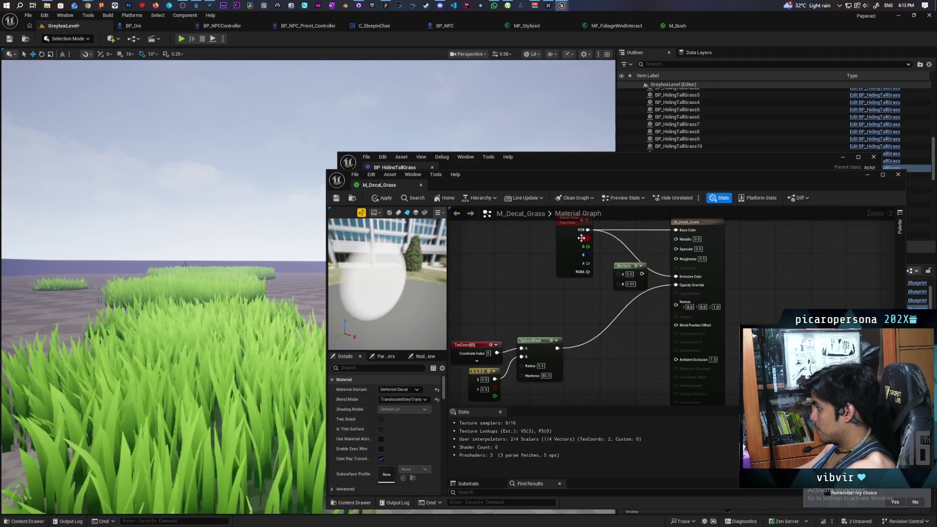
pyautogui.moveTo(586, 232)
pyautogui.mouseDown()
pyautogui.moveTo(607, 278)
pyautogui.moveTo(673, 292)
pyautogui.moveTo(676, 276)
pyautogui.mouseUp()
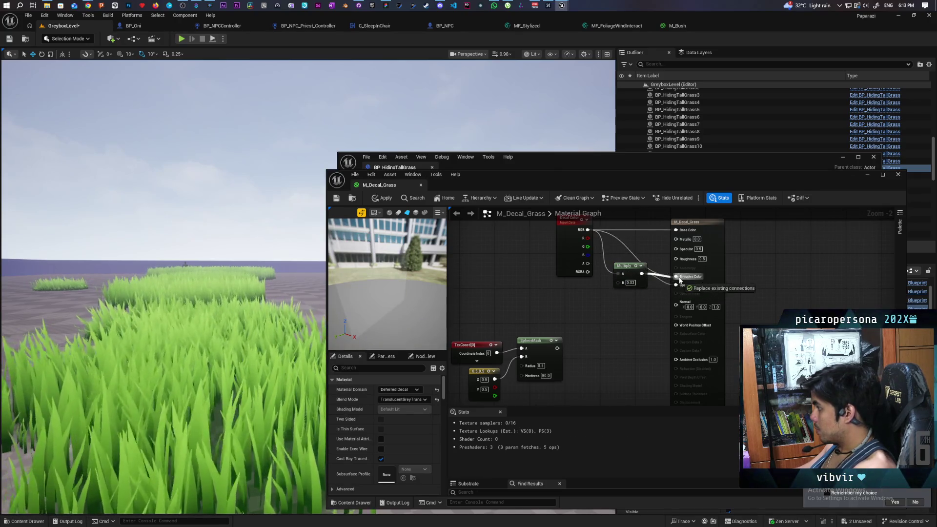
pyautogui.moveTo(557, 348); pyautogui.dragTo(676, 285)
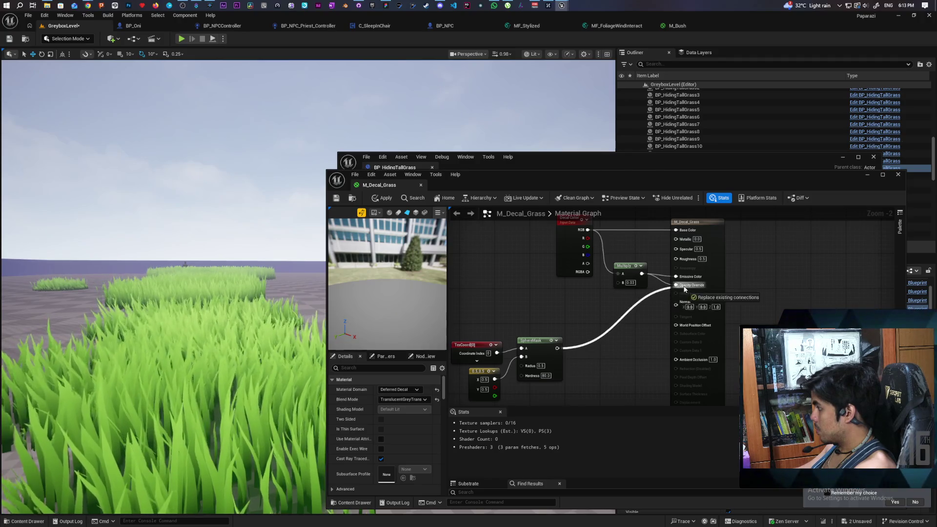
pyautogui.click(375, 200)
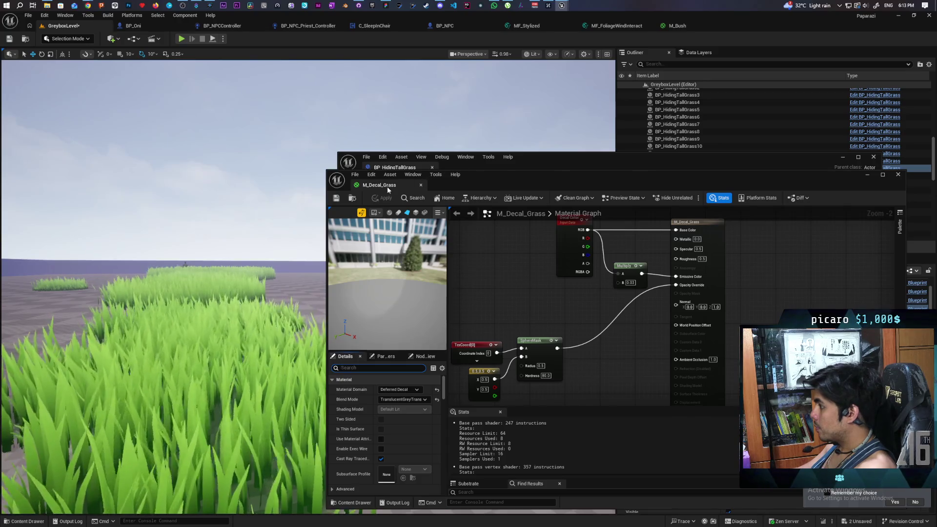
pyautogui.moveTo(388, 186); pyautogui.dragTo(481, 169)
# - Cancel the blueprint's decal colour picker, then drag the MI_Grass Gradient up to 1.371794
pyautogui.click(398, 168)
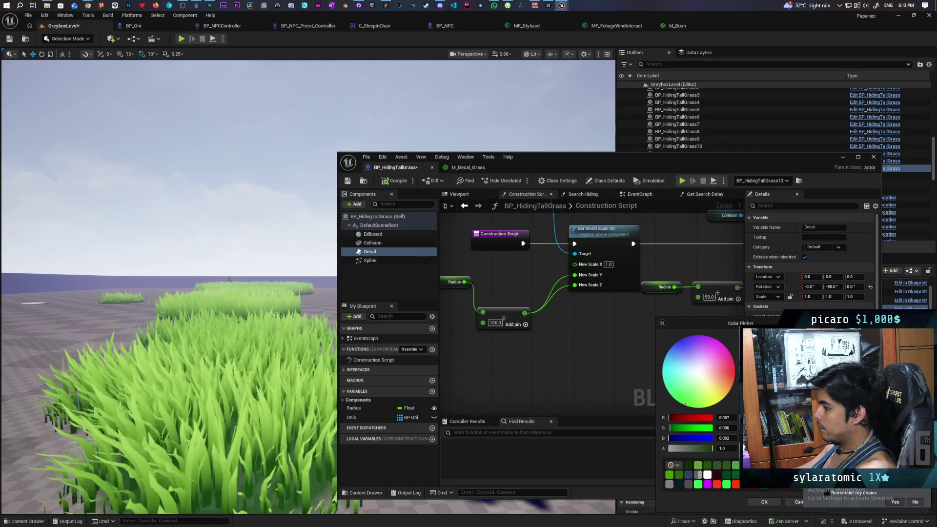
pyautogui.press('Escape')
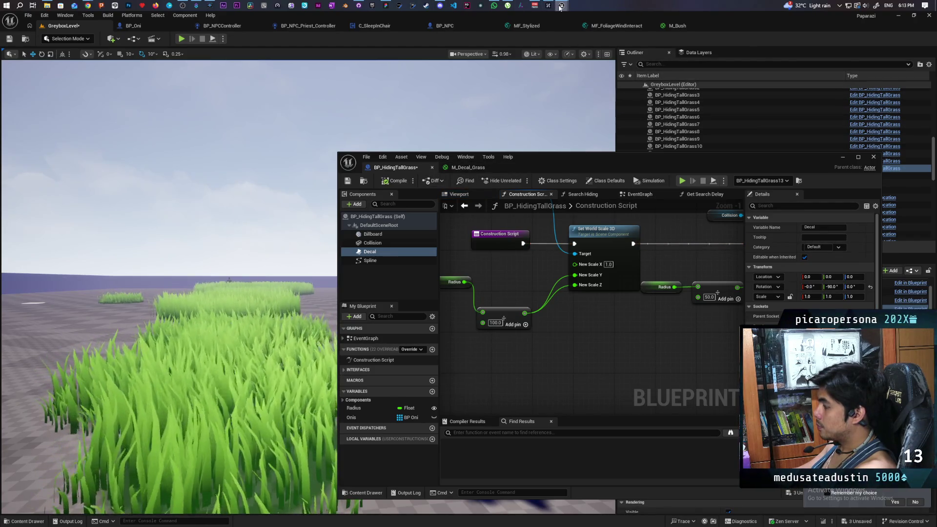
pyautogui.moveTo(560, 7)
pyautogui.click(560, 40)
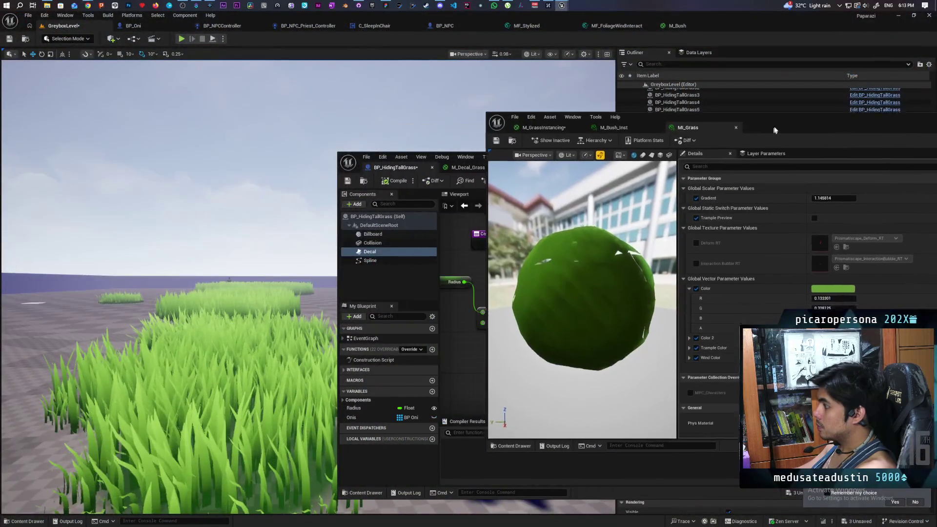
pyautogui.moveTo(774, 130); pyautogui.dragTo(777, 115)
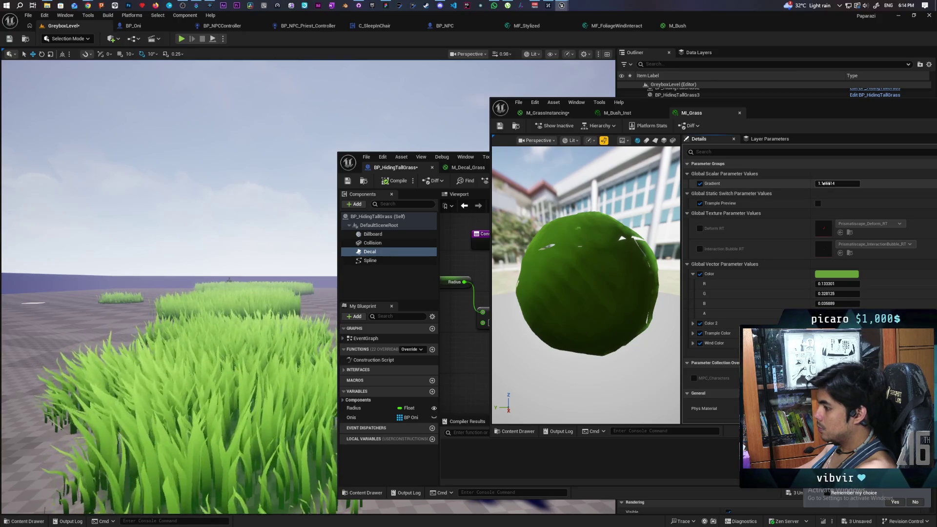
pyautogui.moveTo(823, 184); pyautogui.dragTo(842, 184)
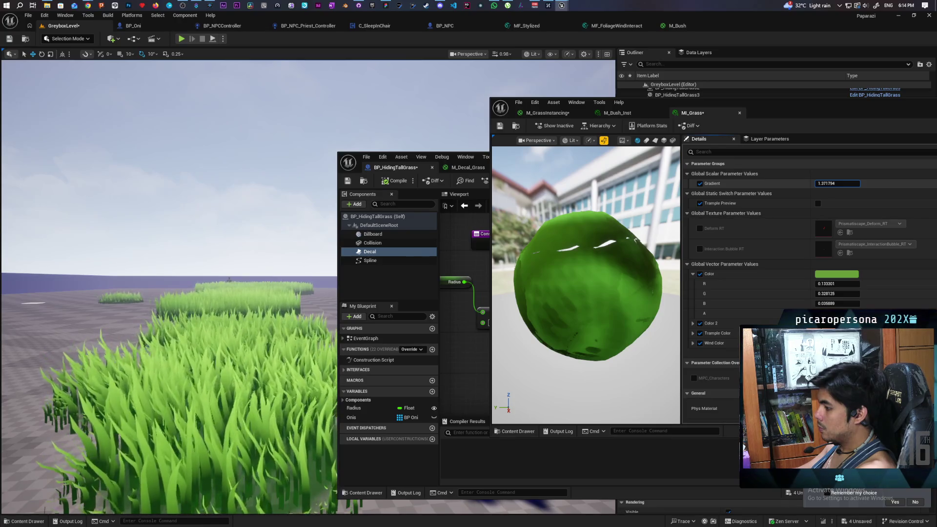
pyautogui.moveTo(841, 183); pyautogui.dragTo(841, 183)
# - Try brighter RGB values for the MI_Grass Color, then cancel to keep the original
pyautogui.click(837, 274)
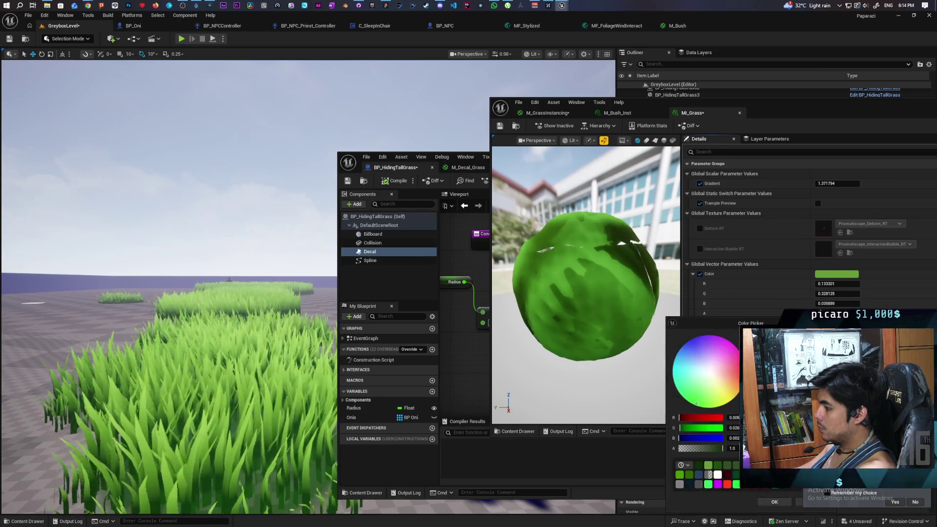
pyautogui.moveTo(758, 390); pyautogui.dragTo(759, 387)
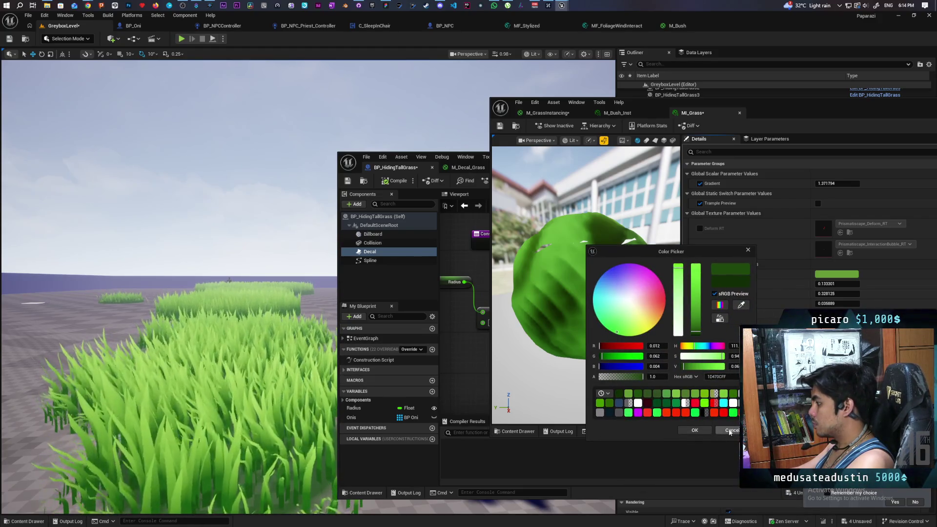
pyautogui.click(730, 430)
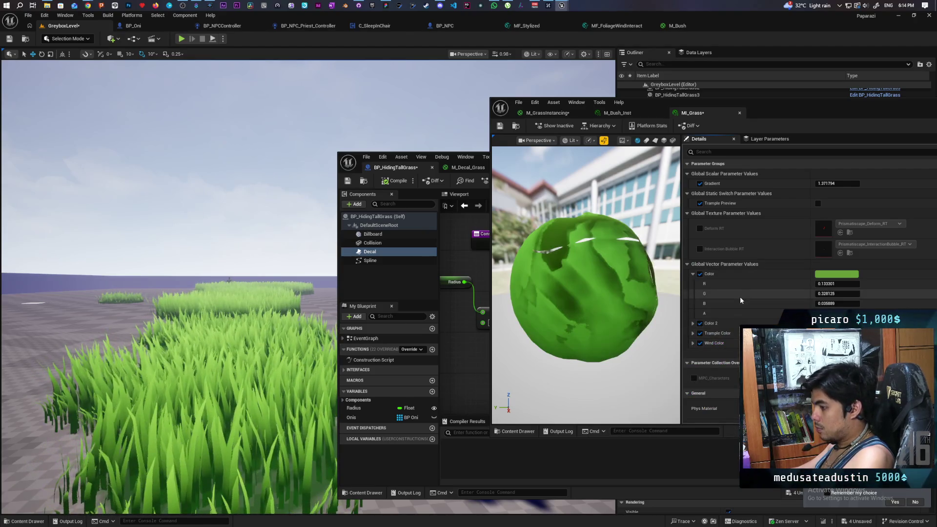
# - Undo the Gradient back to 1.145814, keeping the decal colour edit, and Save All
pyautogui.hotkey('ctrl', 'z')
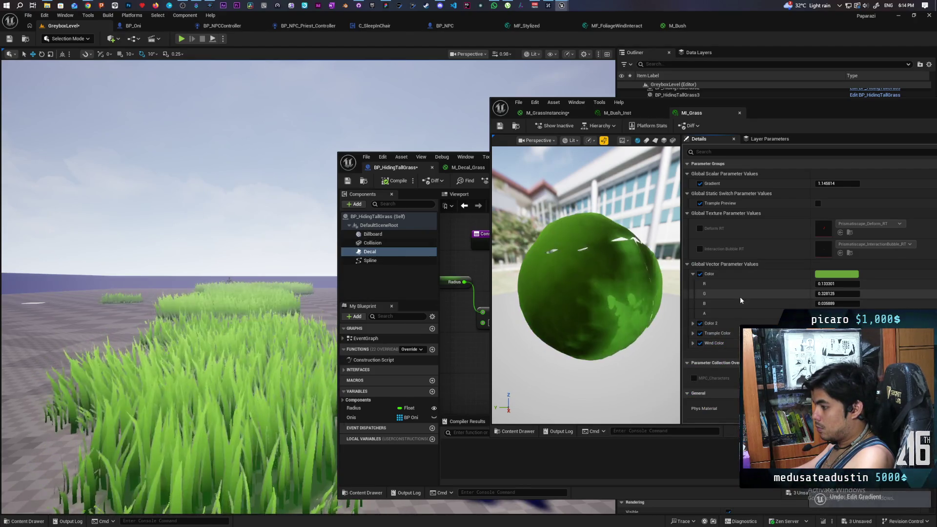
pyautogui.hotkey('ctrl', 'z')
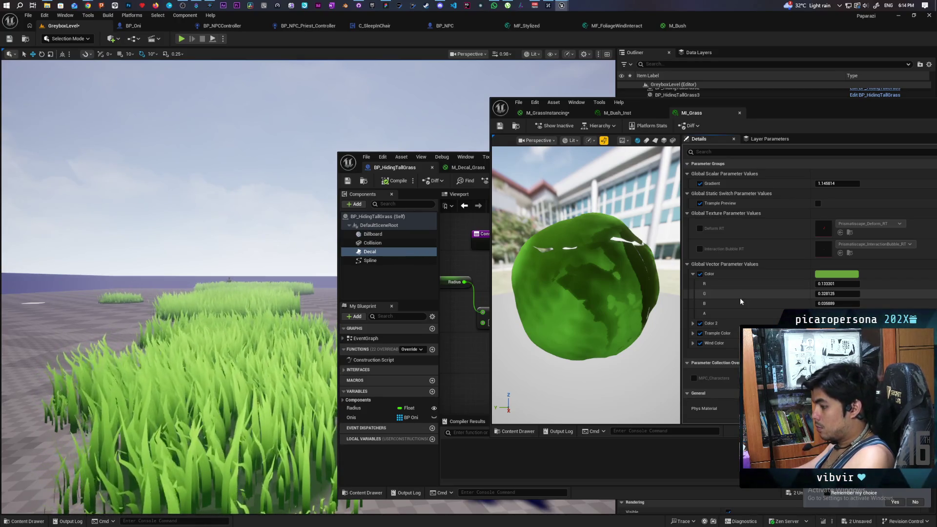
pyautogui.hotkey('ctrl', 'y')
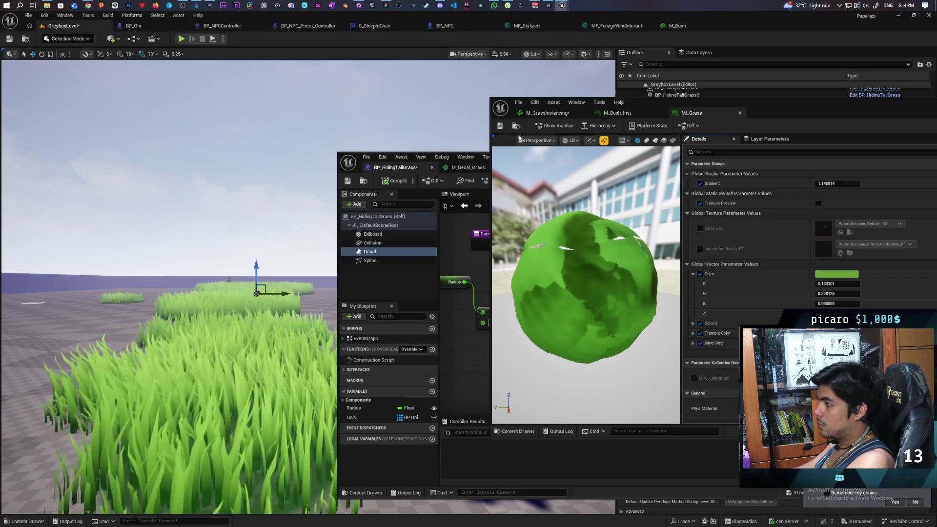
pyautogui.click(500, 126)
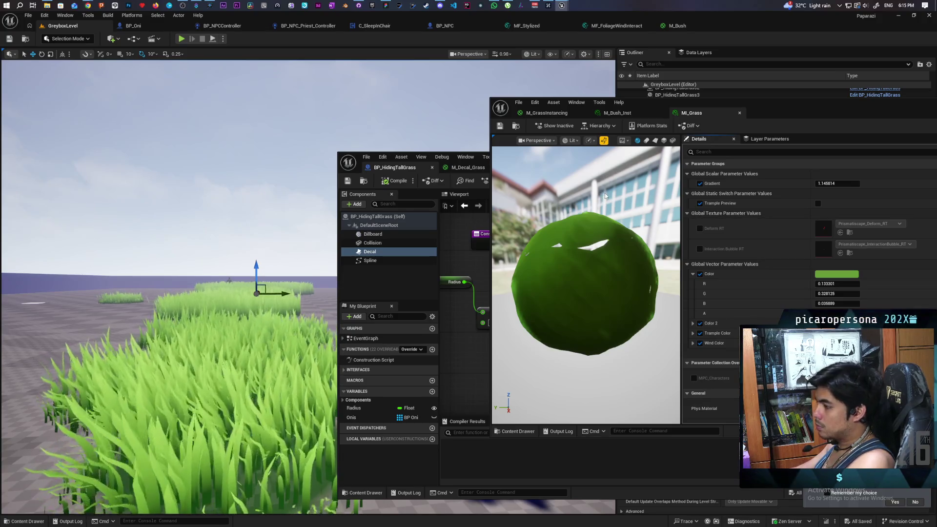
pyautogui.moveTo(777, 116); pyautogui.dragTo(624, 119)
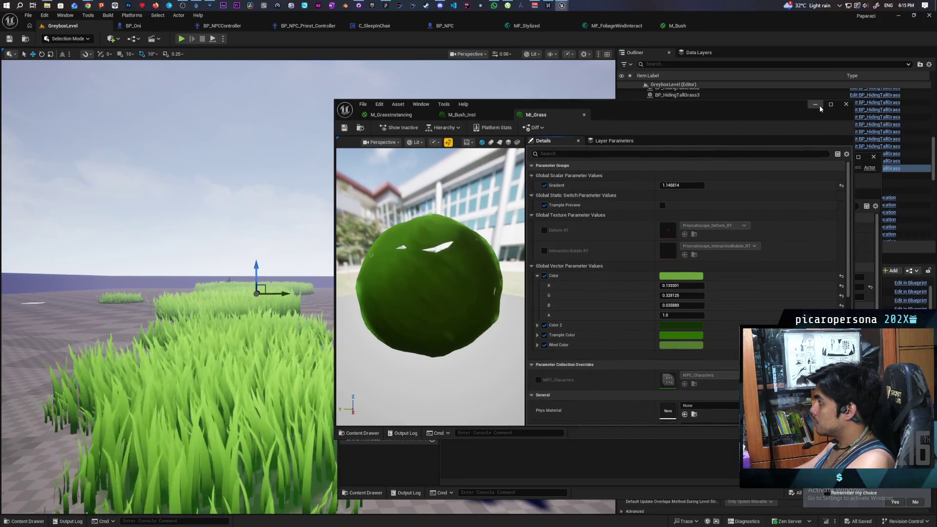
# - Orbit the level view over the grass patches and minimize the MI_Grass and BP_HidingTallGrass editors
pyautogui.click(745, 104)
pyautogui.scroll(-3, 169, 288)
pyautogui.scroll(5, 168, 288)
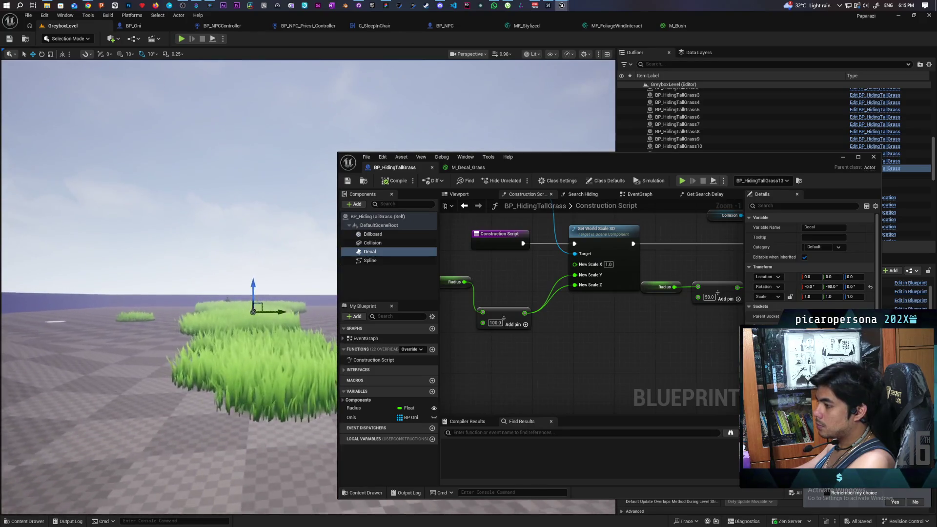
pyautogui.scroll(2, 168, 288)
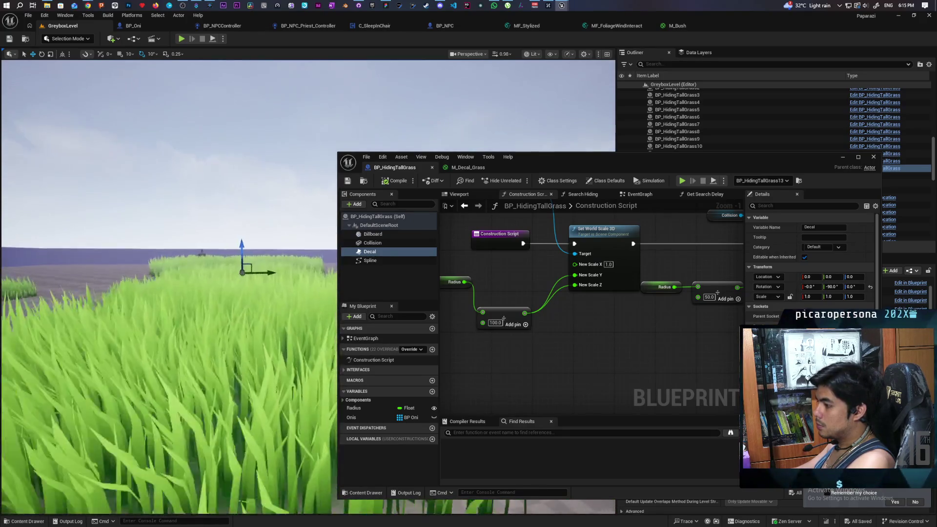
pyautogui.scroll(3, 168, 288)
pyautogui.scroll(-5, 168, 288)
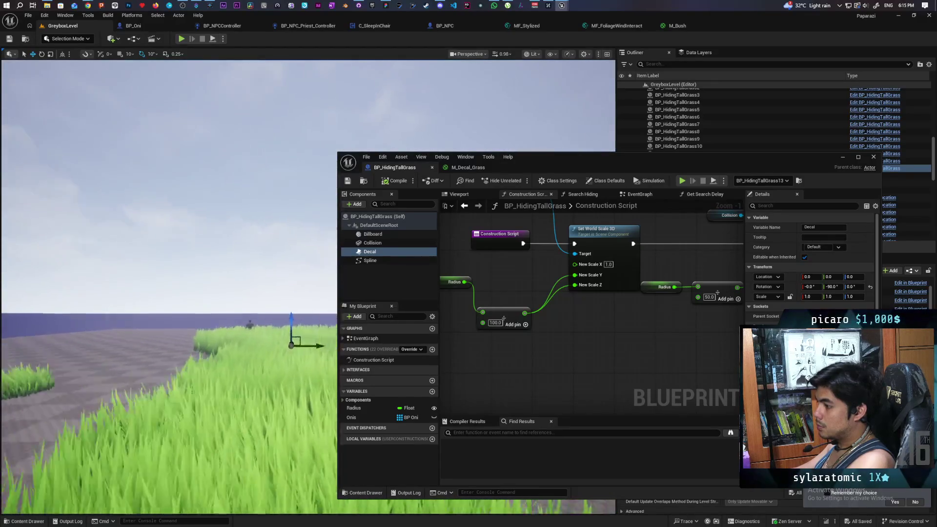
pyautogui.moveTo(168, 288); pyautogui.dragTo(217, 312)
pyautogui.moveTo(168, 288)
pyautogui.mouseDown()
pyautogui.moveTo(168, 273)
pyautogui.moveTo(156, 273)
pyautogui.moveTo(142, 298)
pyautogui.moveTo(134, 266)
pyautogui.moveTo(132, 283)
pyautogui.moveTo(149, 268)
pyautogui.moveTo(136, 264)
pyautogui.mouseUp()
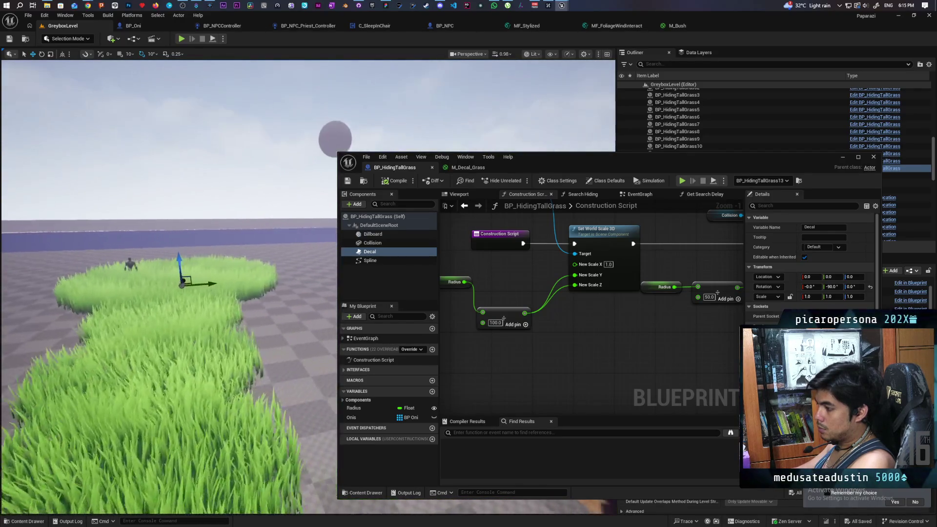
pyautogui.click(841, 157)
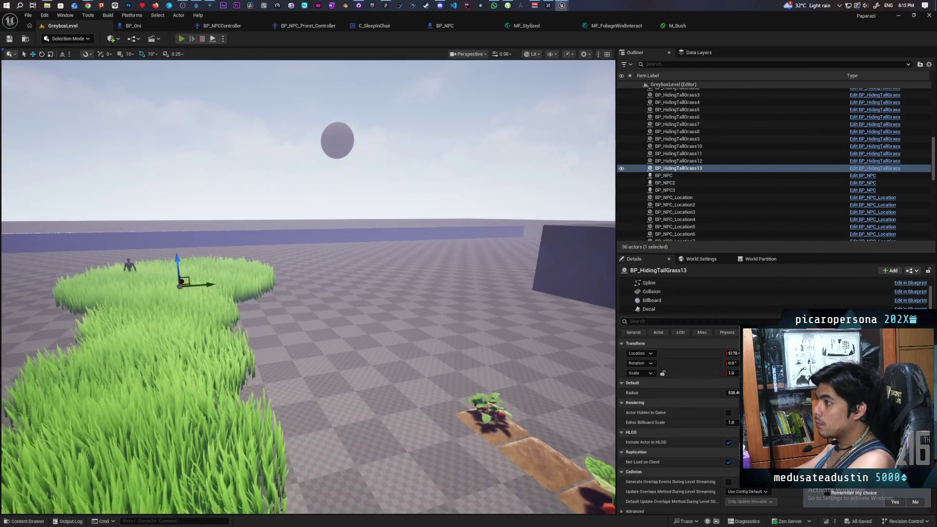
# - Play in editor with Alt+P, walking the character in and out of the grass patches, then Esc
pyautogui.hotkey('alt', 'p')
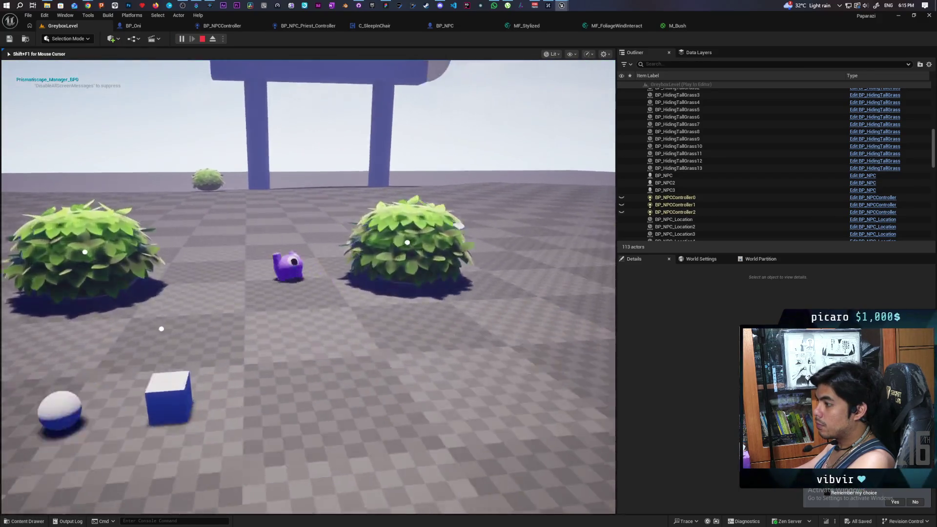
pyautogui.press('w')
pyautogui.press('space')
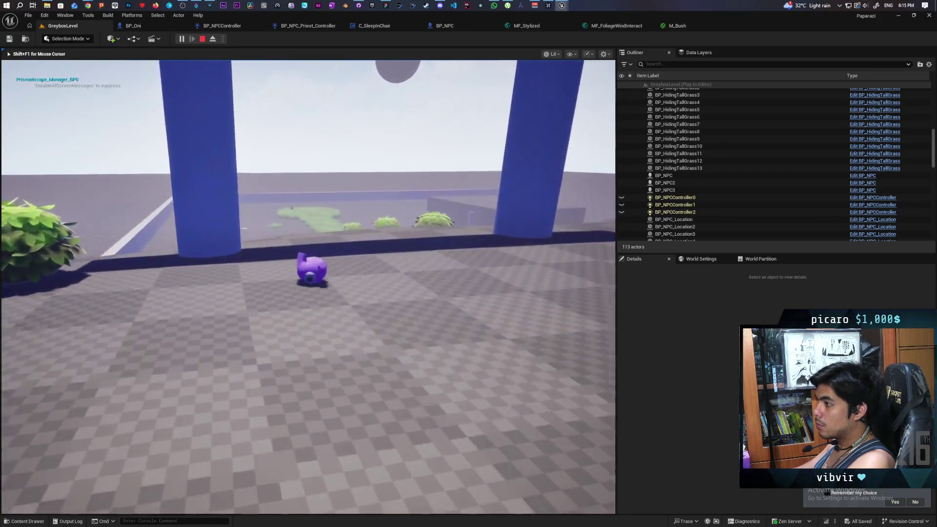
pyautogui.press('w')
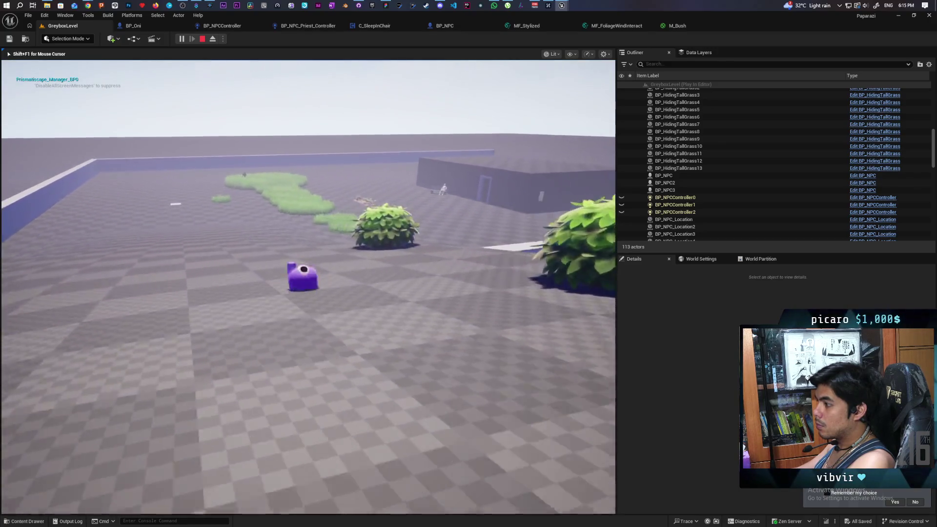
pyautogui.press('w')
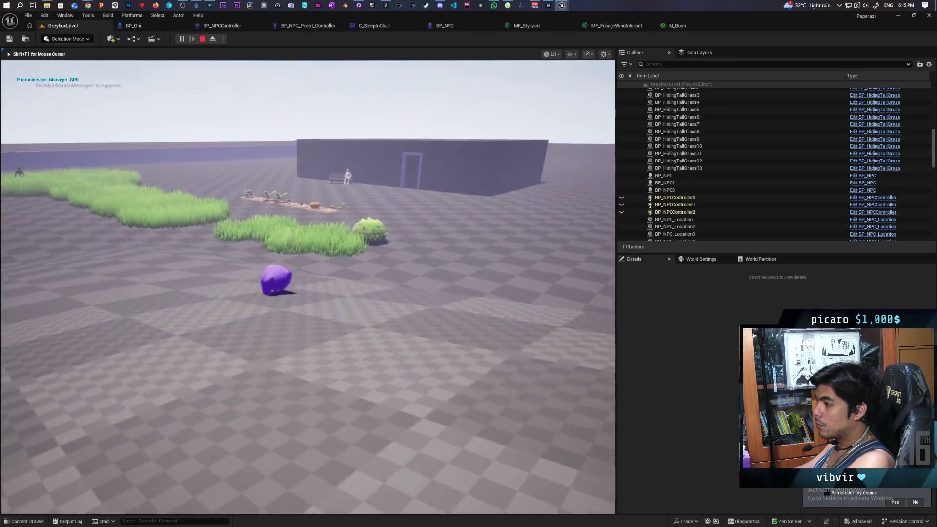
pyautogui.press('w')
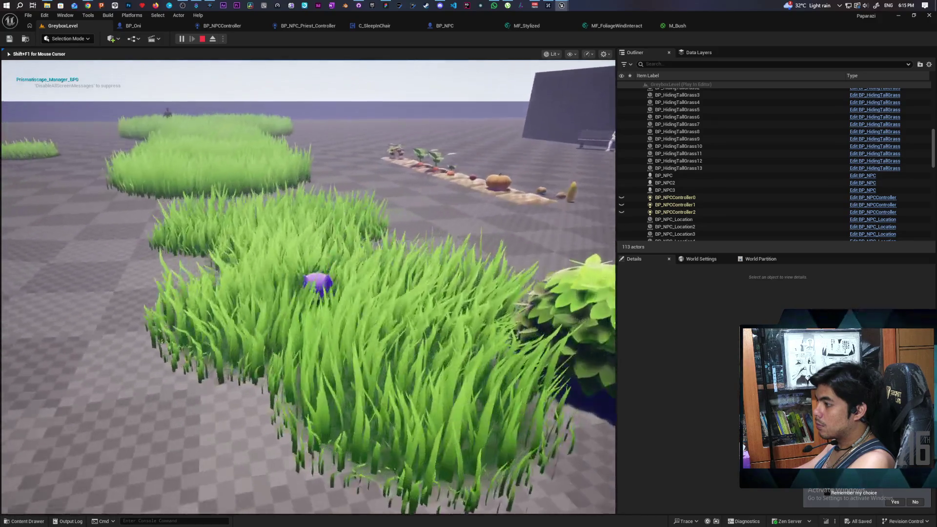
pyautogui.press('w')
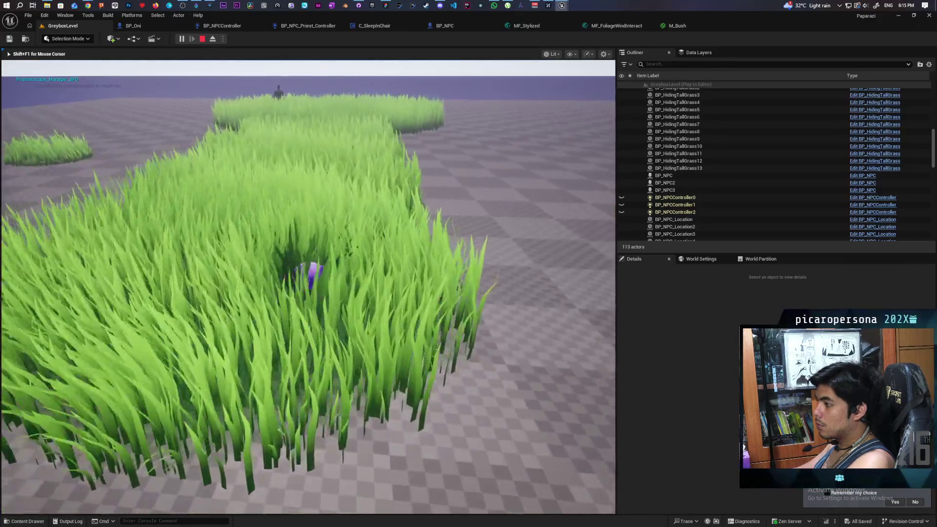
pyautogui.press('w')
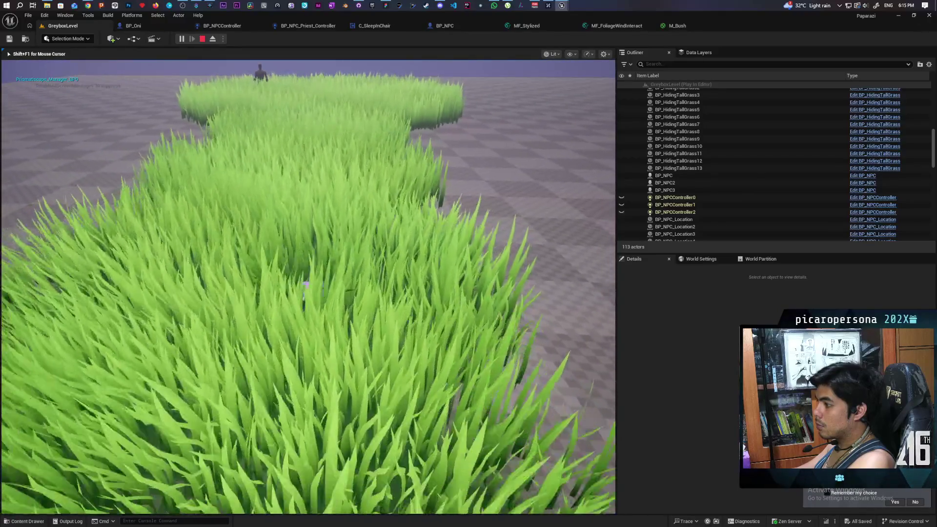
pyautogui.press('w')
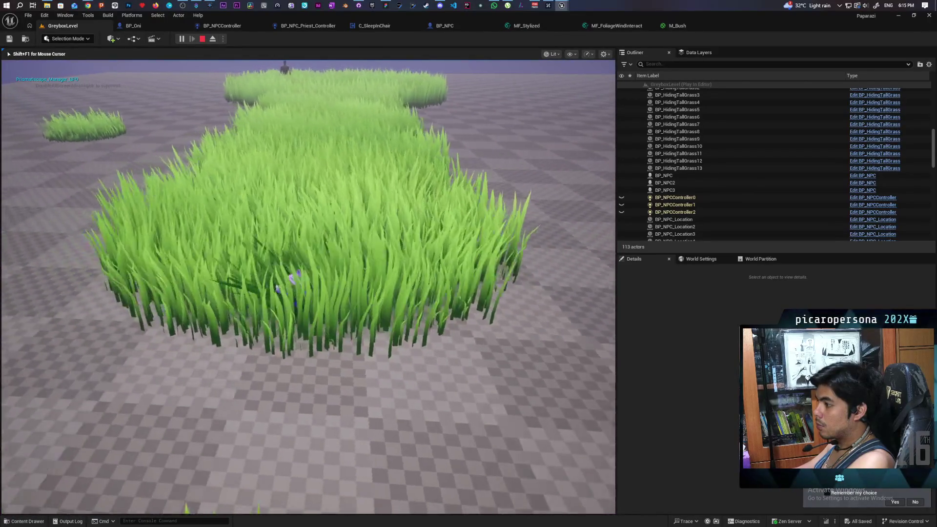
pyautogui.press('w')
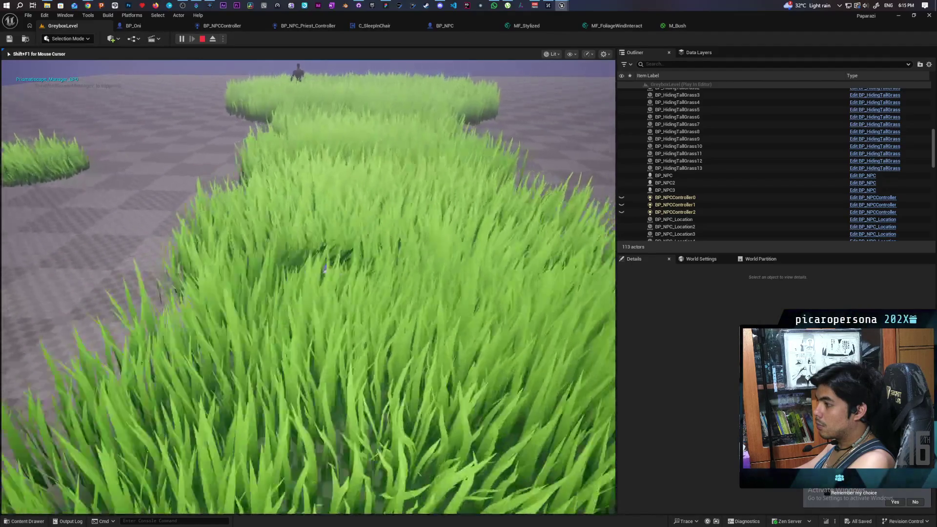
pyautogui.press('w')
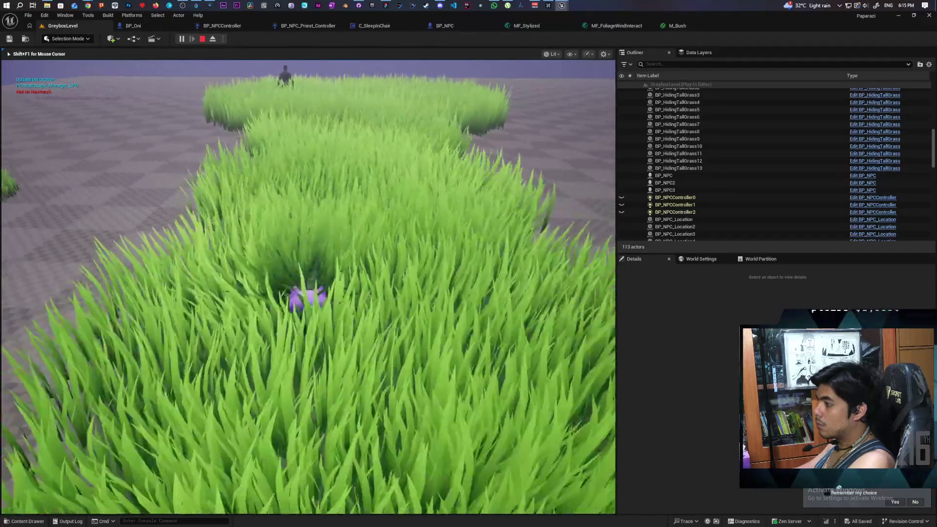
pyautogui.press('s')
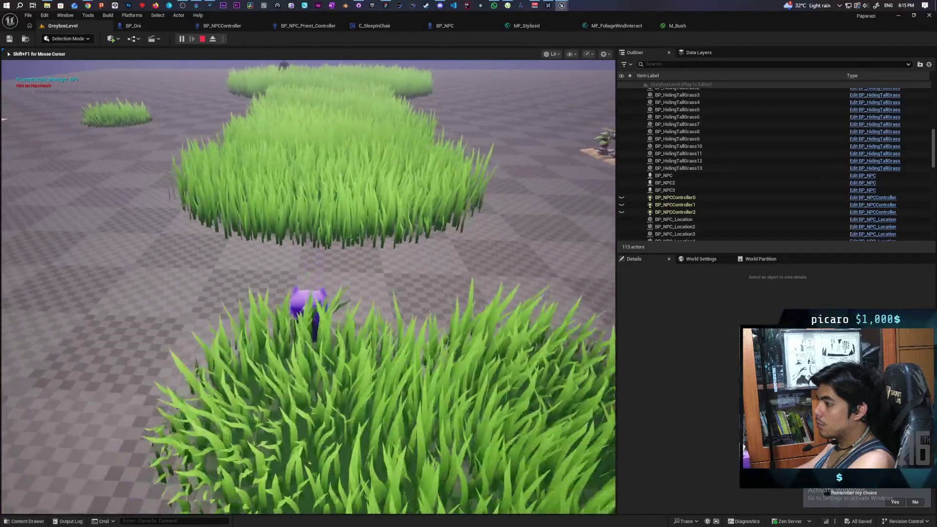
pyautogui.press('s')
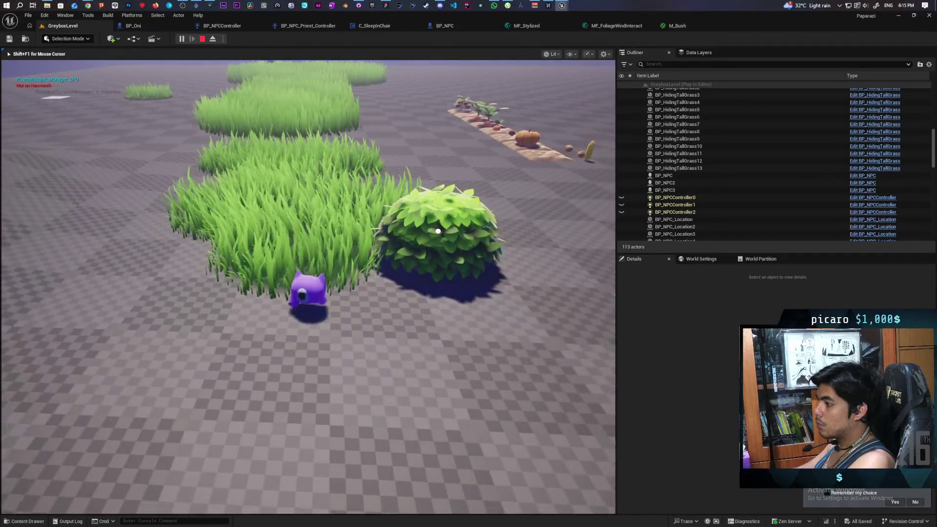
pyautogui.press('w')
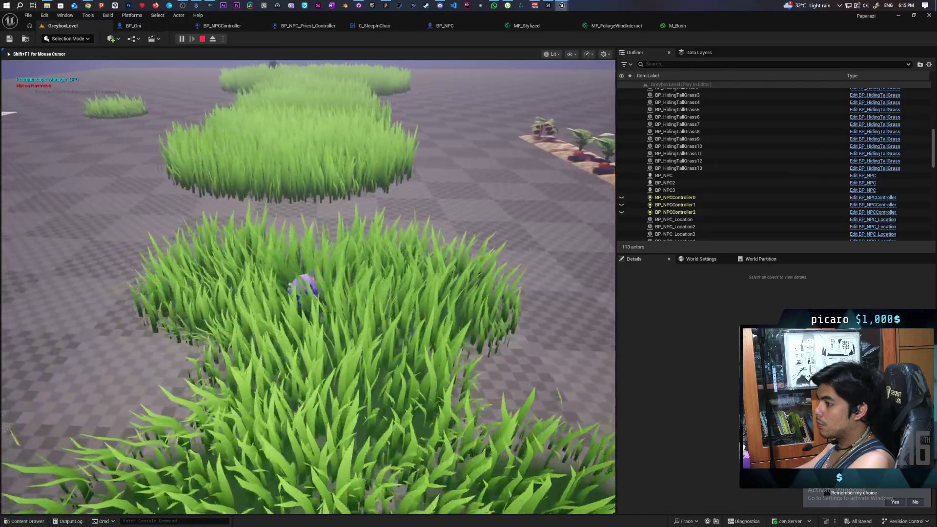
pyautogui.press('w')
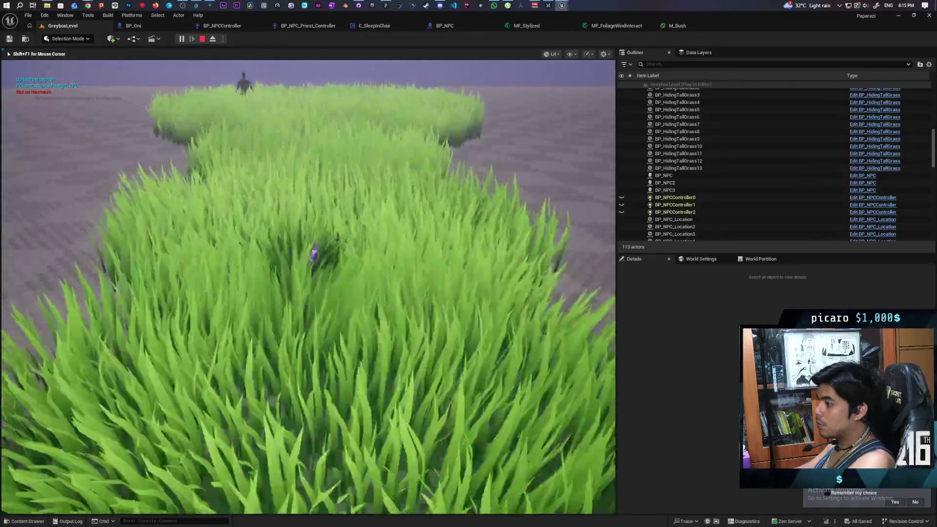
pyautogui.press('w')
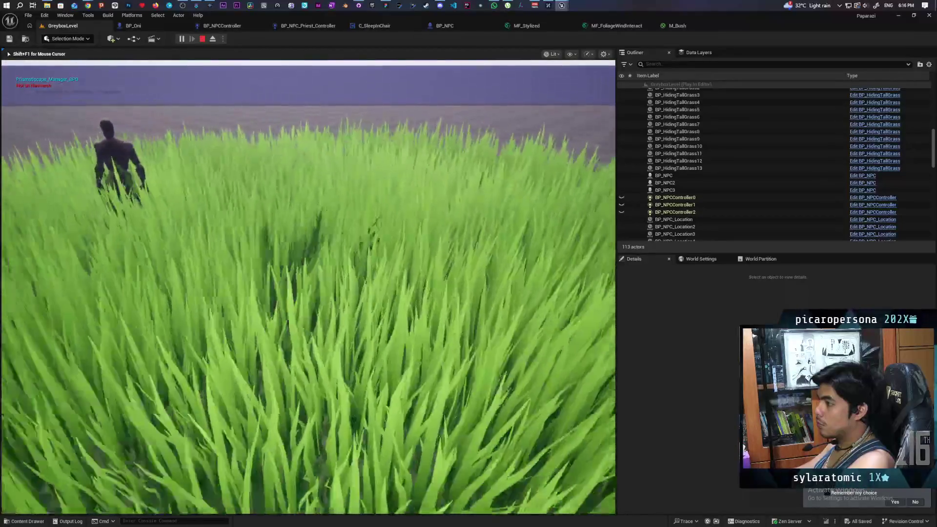
pyautogui.press('w')
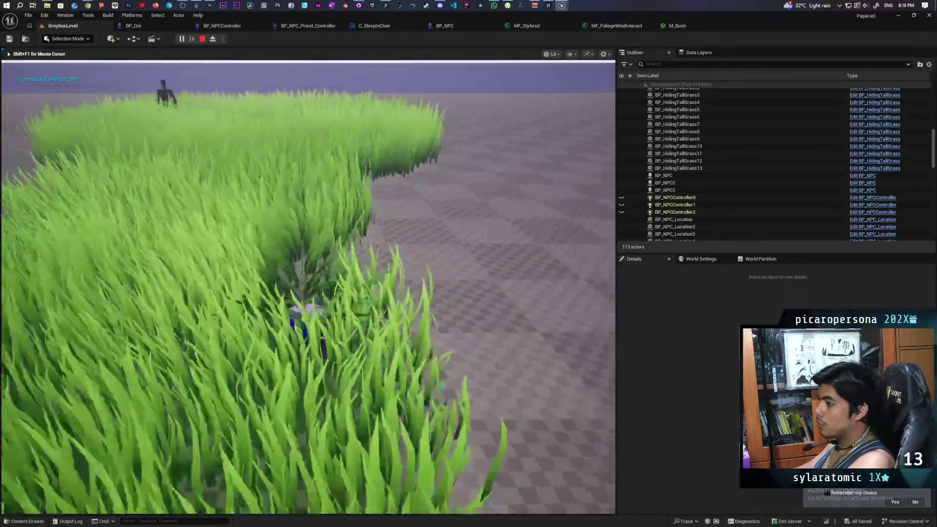
pyautogui.press('w')
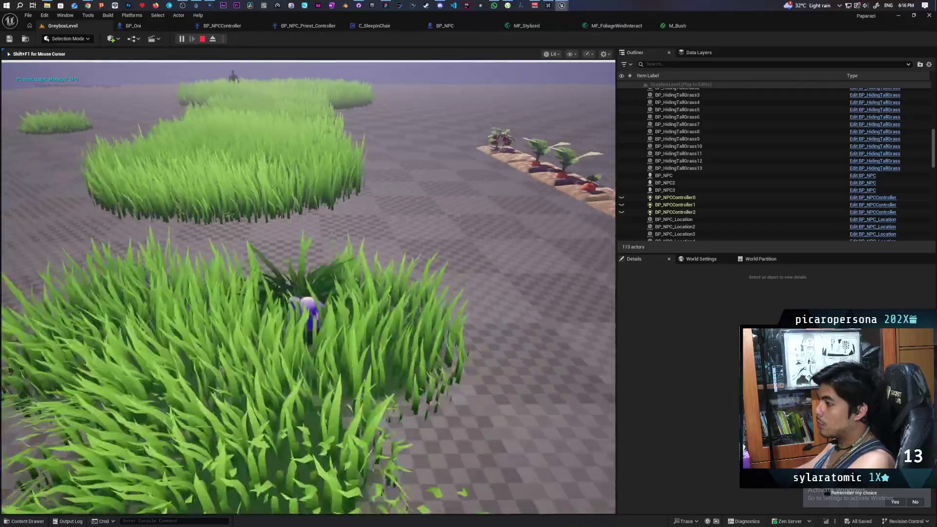
pyautogui.press('w')
pyautogui.press('Escape')
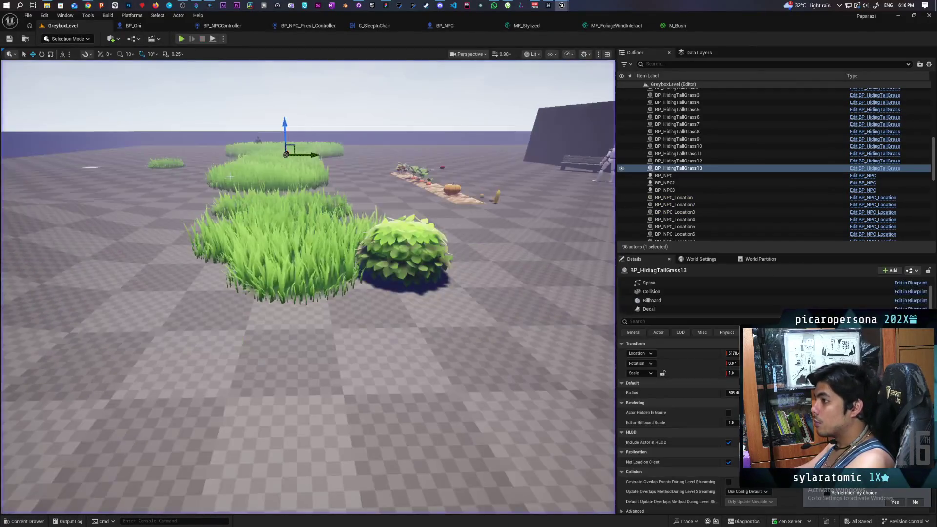
# - Commit the six files to main as 'adjusted grass color and decal' and push to origin
pyautogui.hotkey('alt', 'Tab')
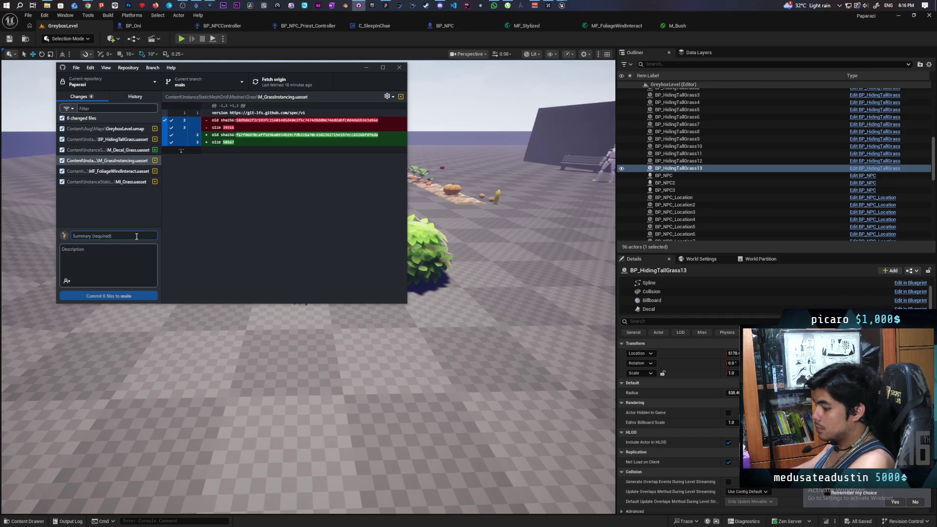
pyautogui.write('adjusted grass color and decal')
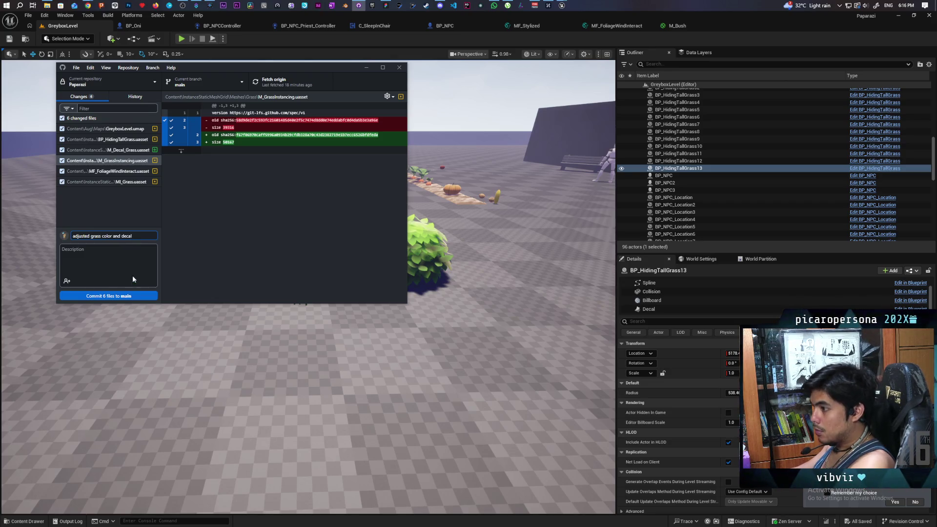
pyautogui.click(153, 296)
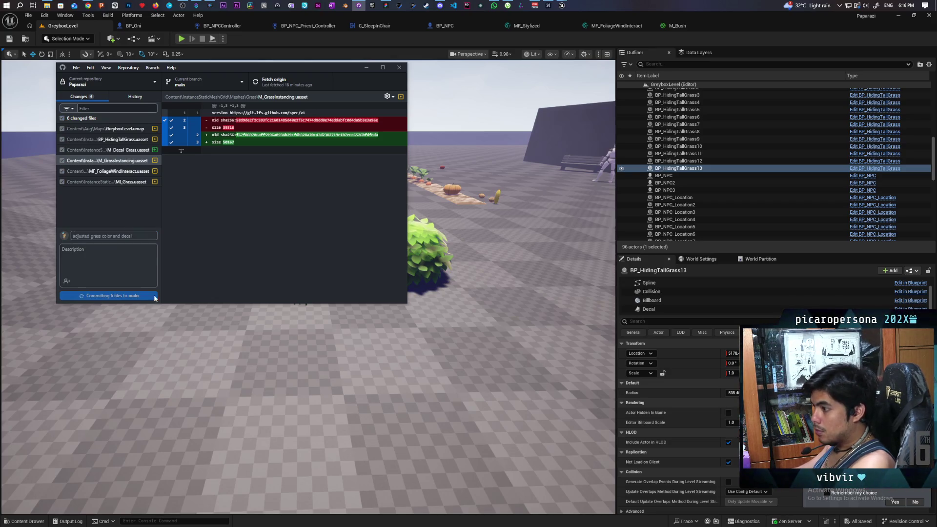
pyautogui.click(291, 84)
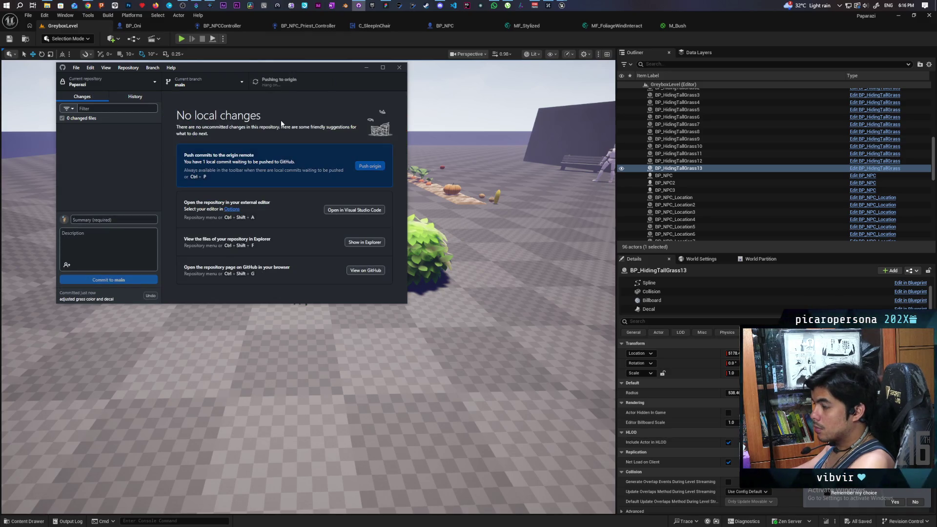